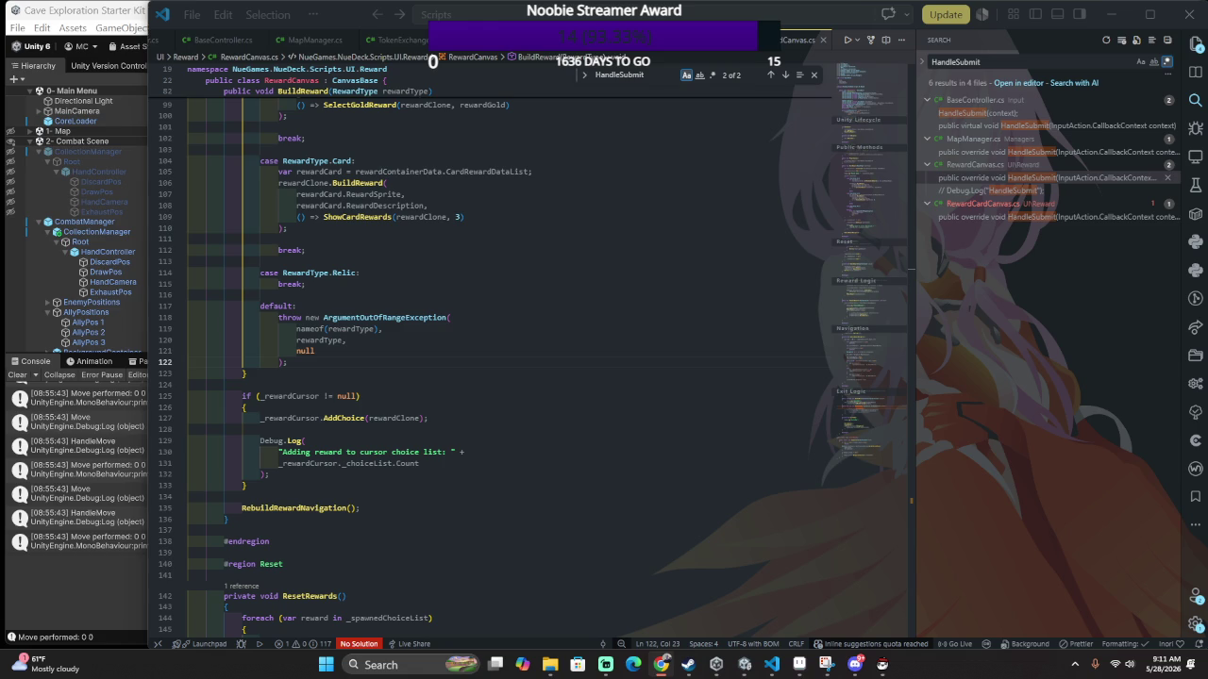
Leave RewardCanvas.cs and bring up the Unity editor's Console tab, with the combat scene running.
{"action": "key", "text": "alt+Tab"}
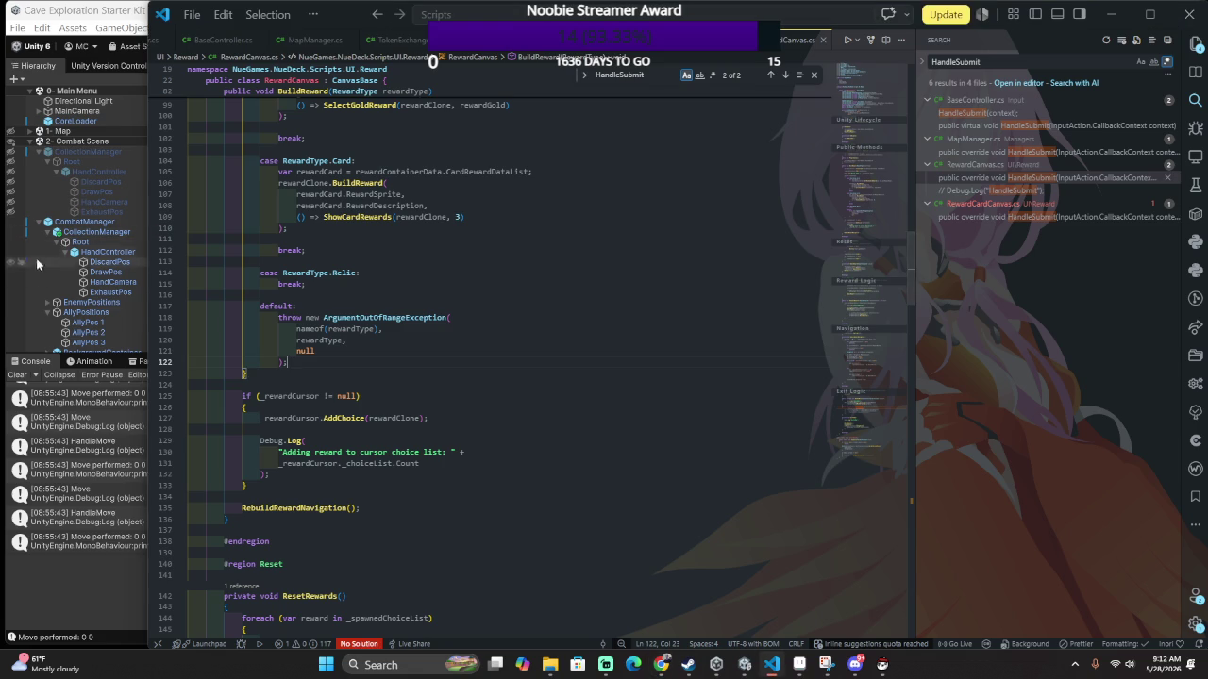
{"action": "left_click", "coordinate": [28, 364]}
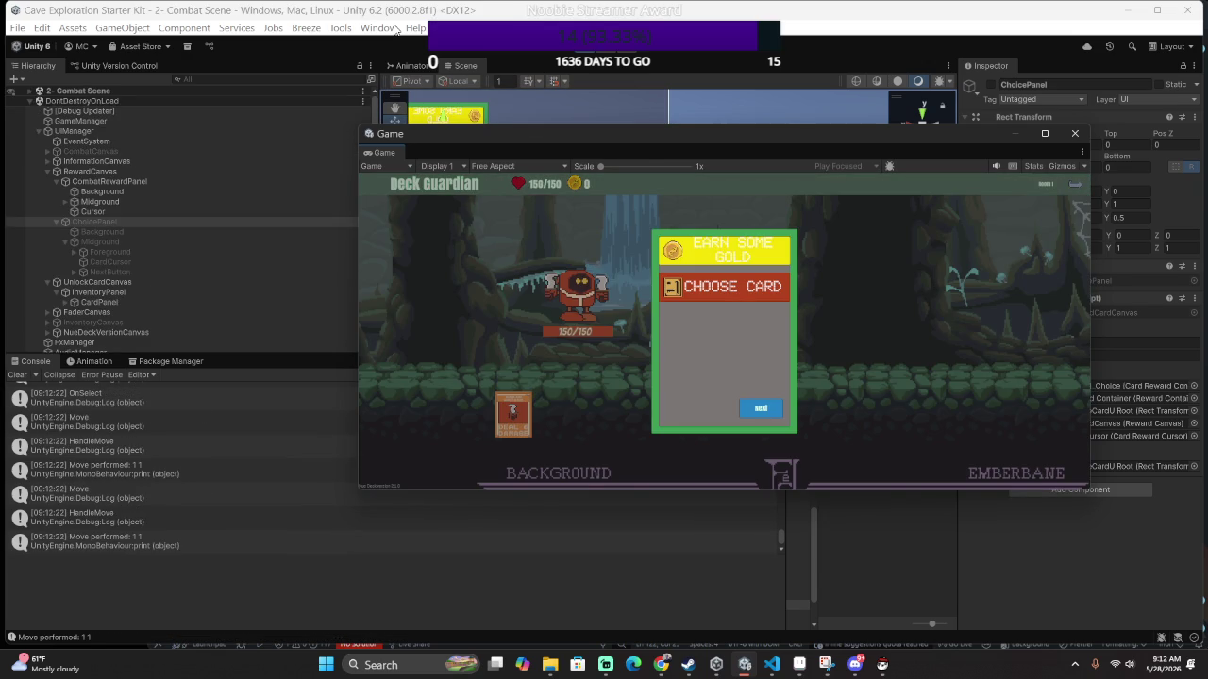
Cycle between the Earn Some Gold and Choose Card rewards with the arrow keys, then continue to the map.
{"action": "key", "text": "Up"}
{"action": "key", "text": "Right"}
{"action": "key", "text": "Left"}
{"action": "key", "text": "Right"}
{"action": "key", "text": "Right"}
{"action": "key", "text": "Left"}
{"action": "key", "text": "Left"}
{"action": "key", "text": "Left"}
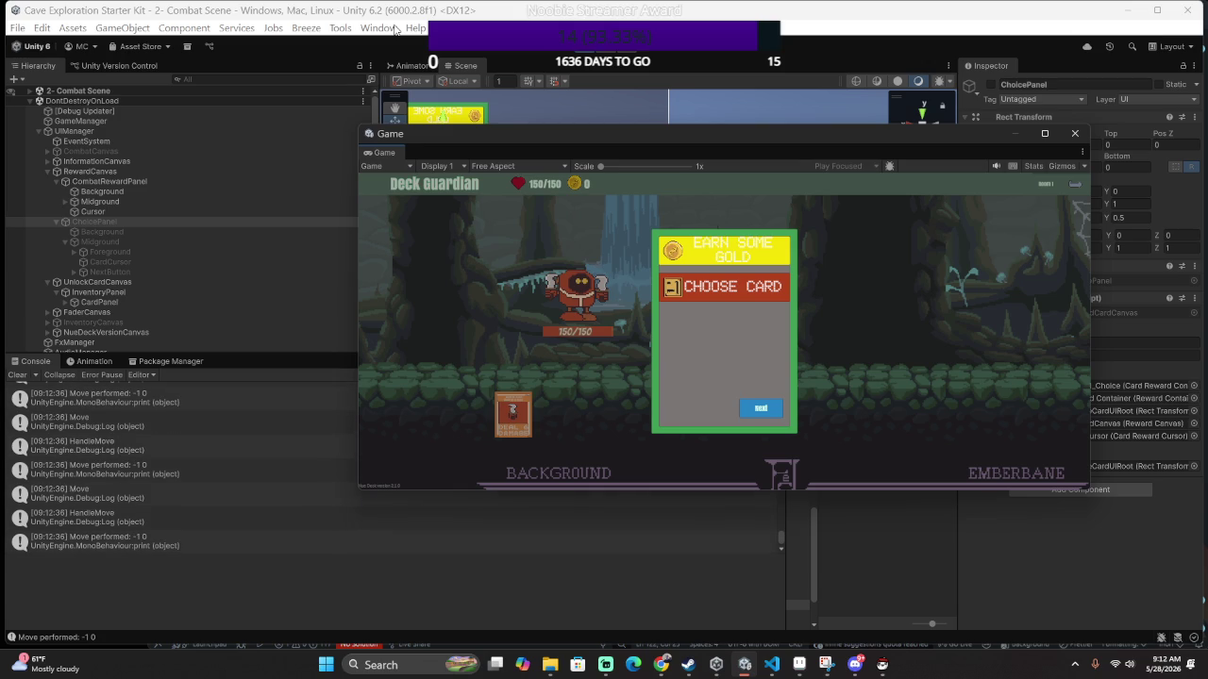
{"action": "key", "text": "Right"}
{"action": "left_click", "coordinate": [584, 60]}
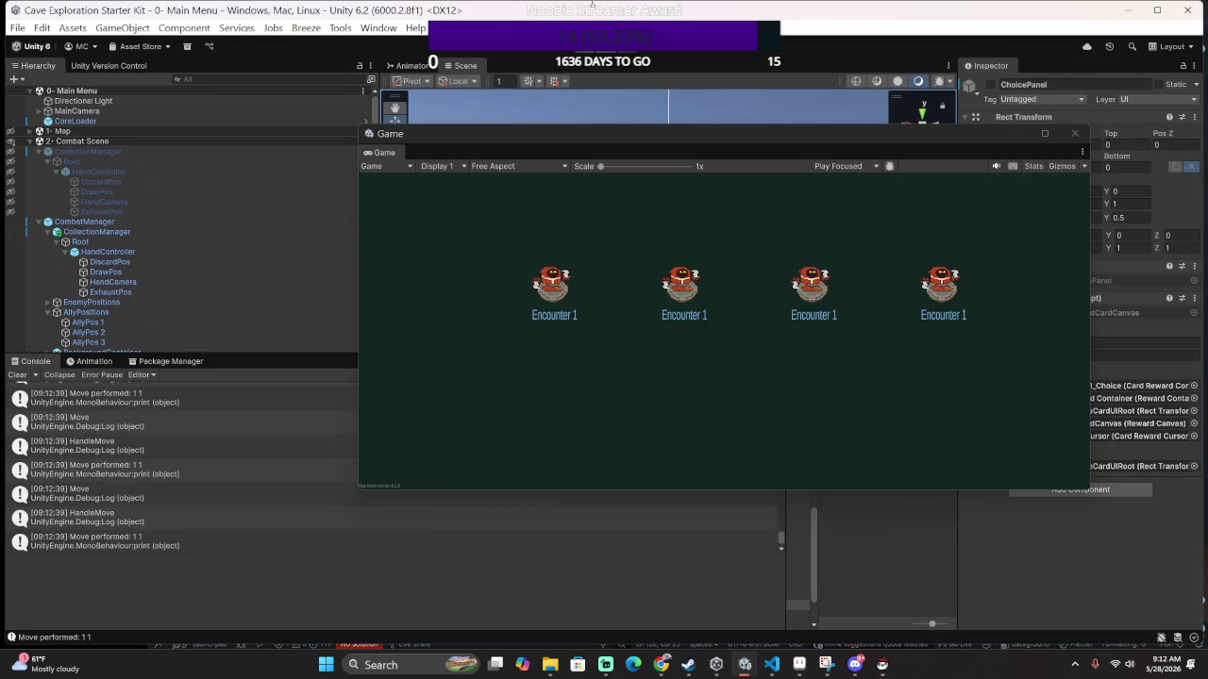
{"action": "key", "text": "alt+Tab"}
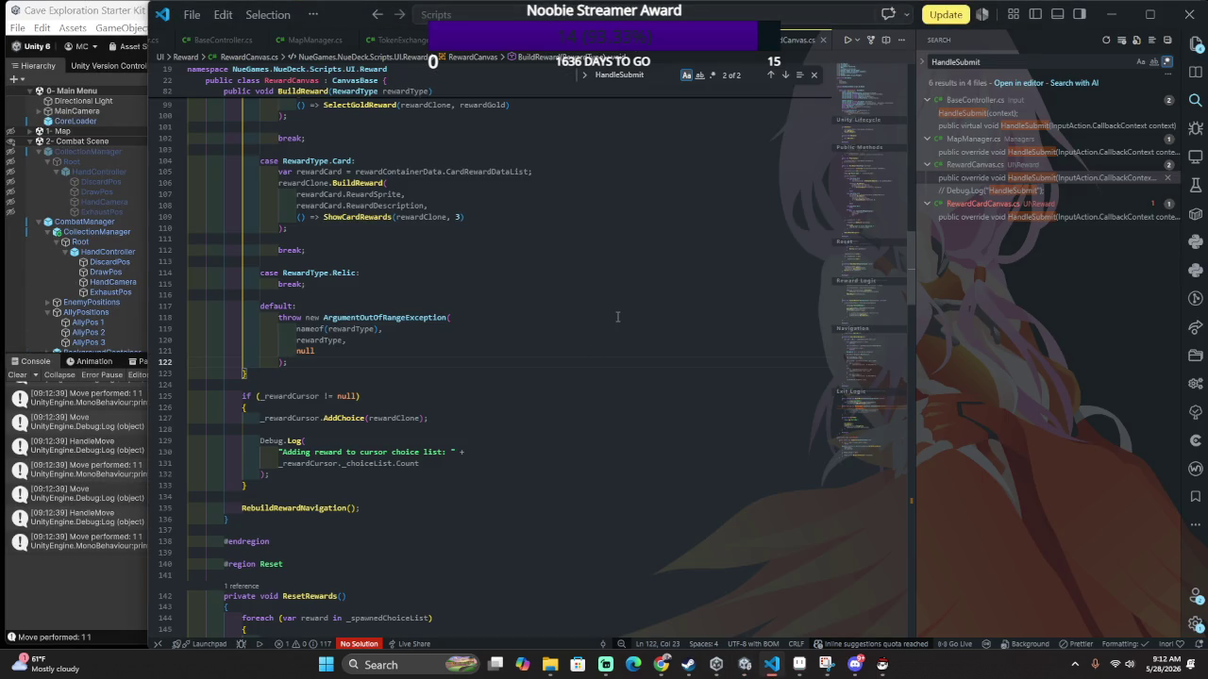
Scroll through RewardCanvas.cs and follow BuildReward's ShowCardRewards call to its definition.
{"action": "scroll", "coordinate": [617, 317], "scroll_direction": "up", "scroll_amount": 4}
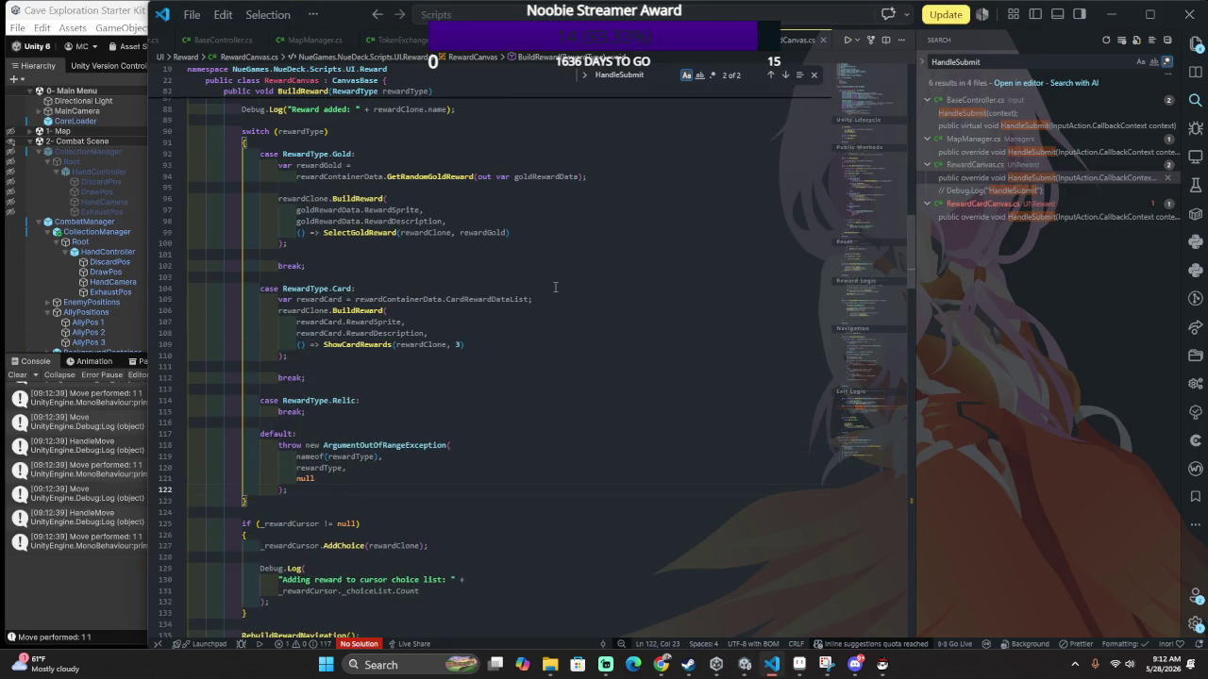
{"action": "scroll", "coordinate": [555, 286], "scroll_direction": "down", "scroll_amount": 15}
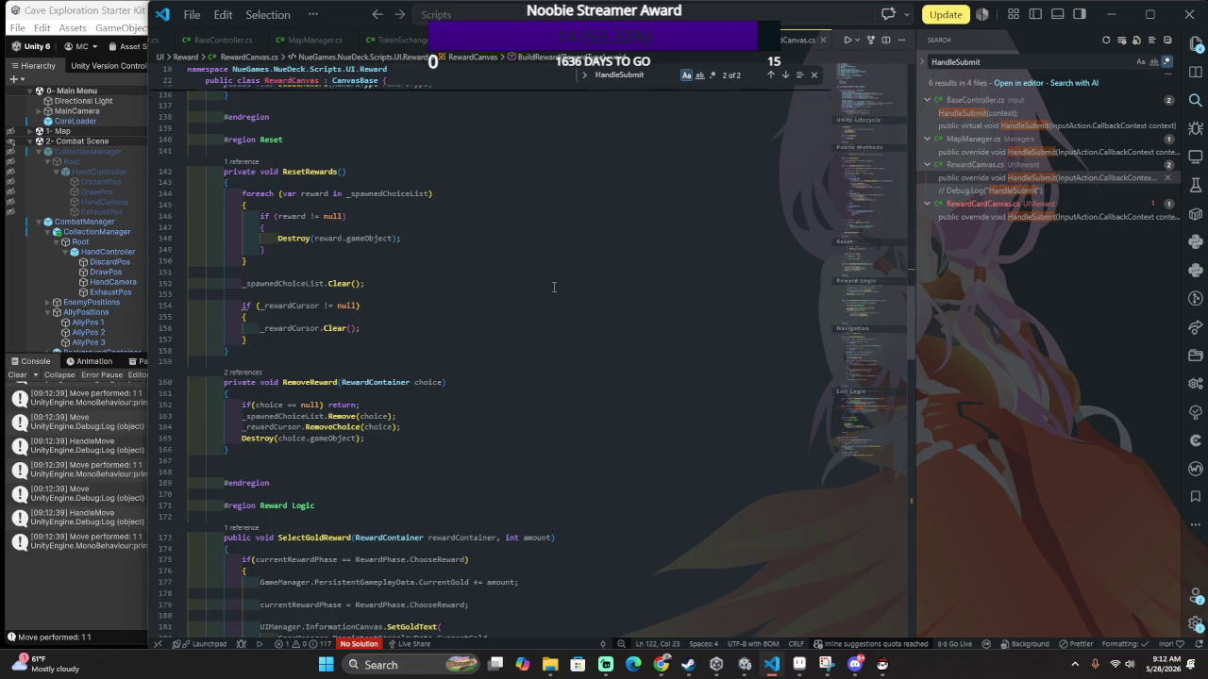
{"action": "scroll", "coordinate": [554, 287], "scroll_direction": "down", "scroll_amount": 4}
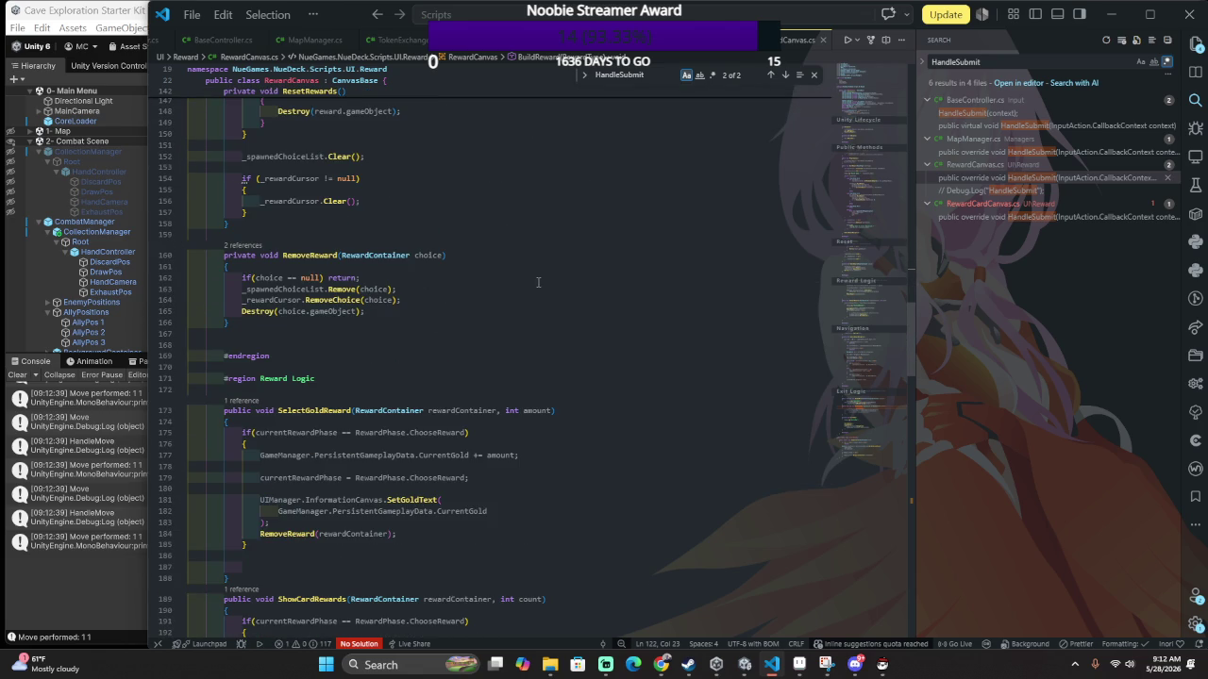
{"action": "scroll", "coordinate": [531, 279], "scroll_direction": "up", "scroll_amount": 6}
{"action": "scroll", "coordinate": [531, 277], "scroll_direction": "up", "scroll_amount": 9}
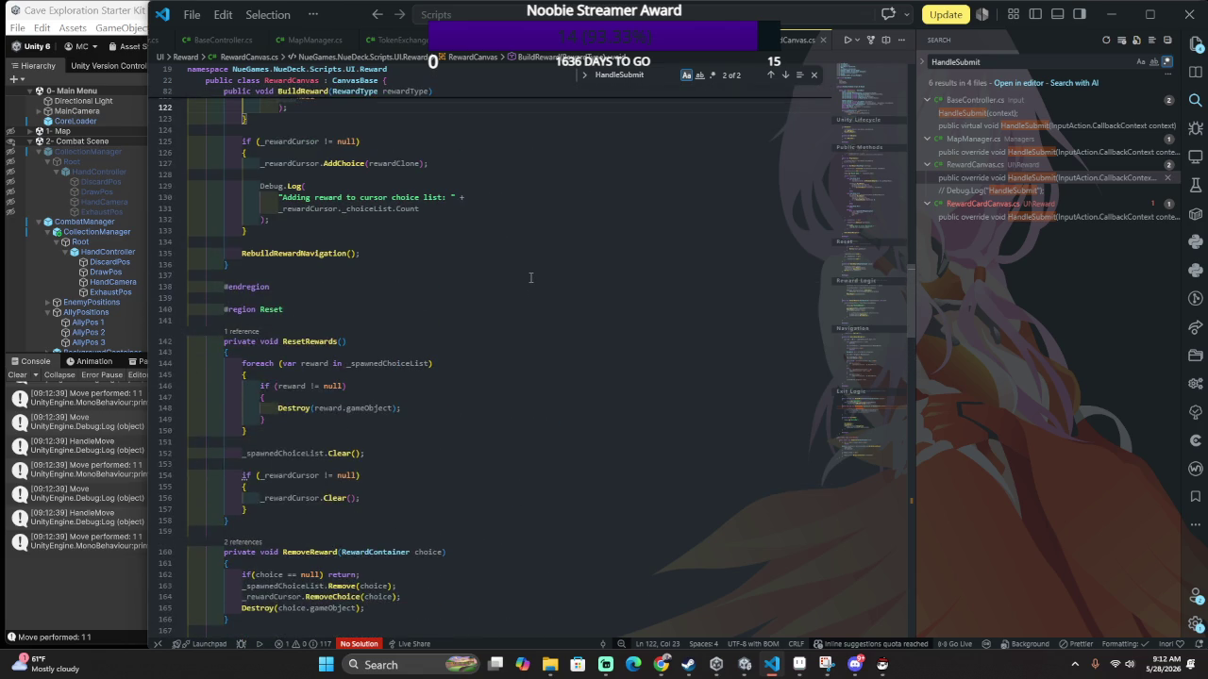
{"action": "scroll", "coordinate": [526, 274], "scroll_direction": "up", "scroll_amount": 18}
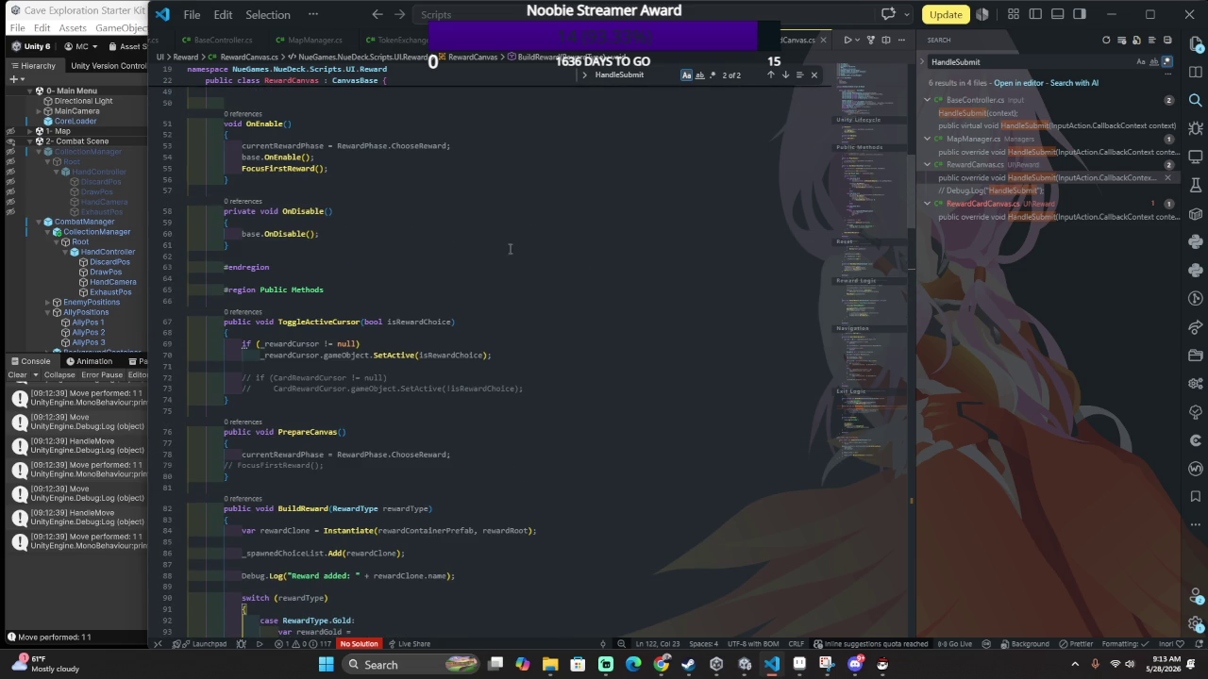
{"action": "key", "text": "Down"}
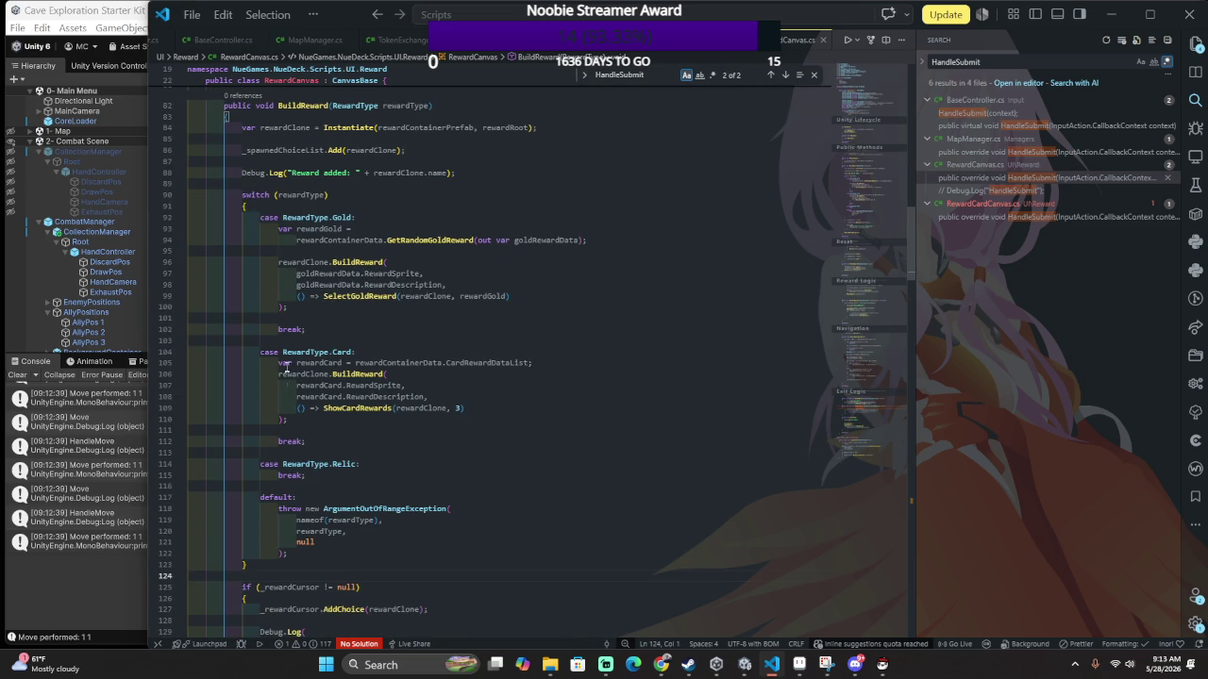
{"action": "left_click", "coordinate": [351, 408]}
{"action": "left_click", "coordinate": [351, 408], "text": "ctrl"}
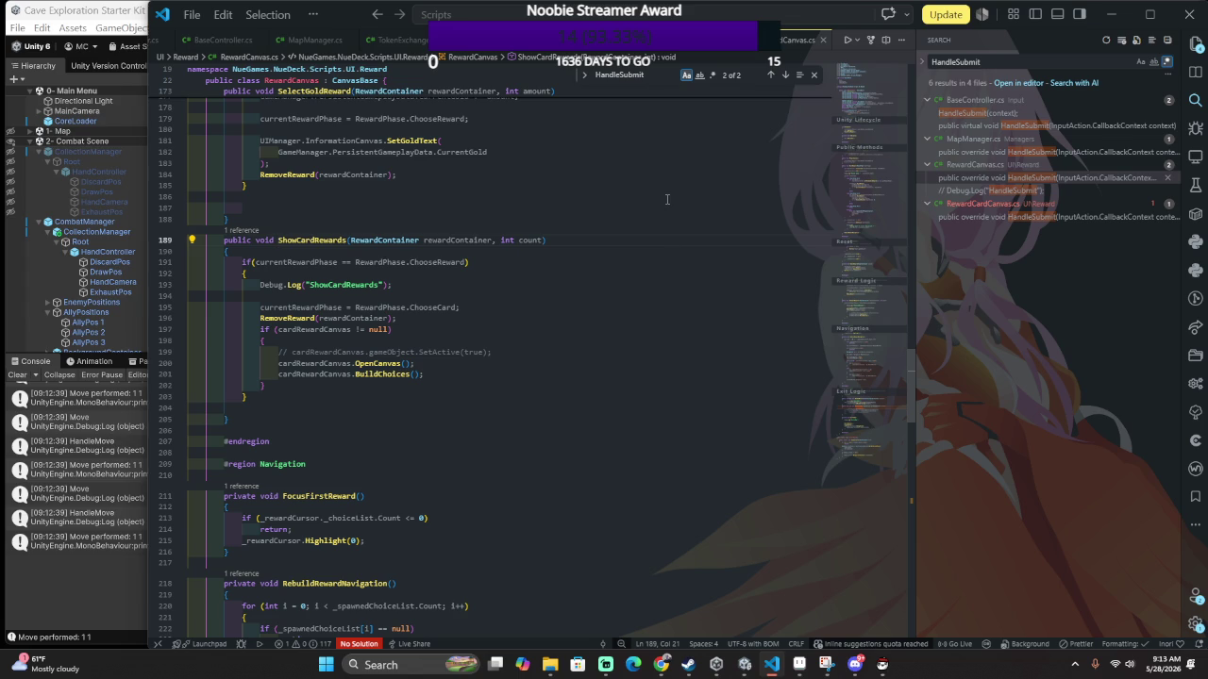
Scroll to BuildReward and highlight every occurrence of _spawnedChoiceList from line 86.
{"action": "scroll", "coordinate": [651, 203], "scroll_direction": "up", "scroll_amount": 15}
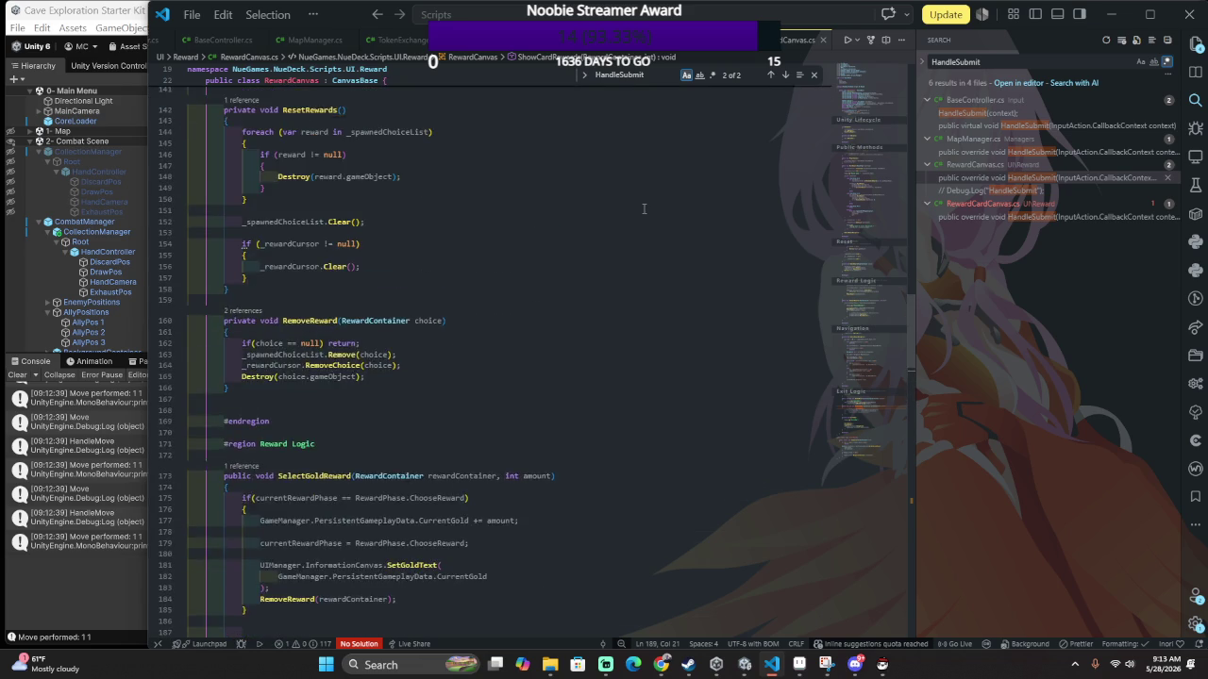
{"action": "scroll", "coordinate": [644, 209], "scroll_direction": "up", "scroll_amount": 10}
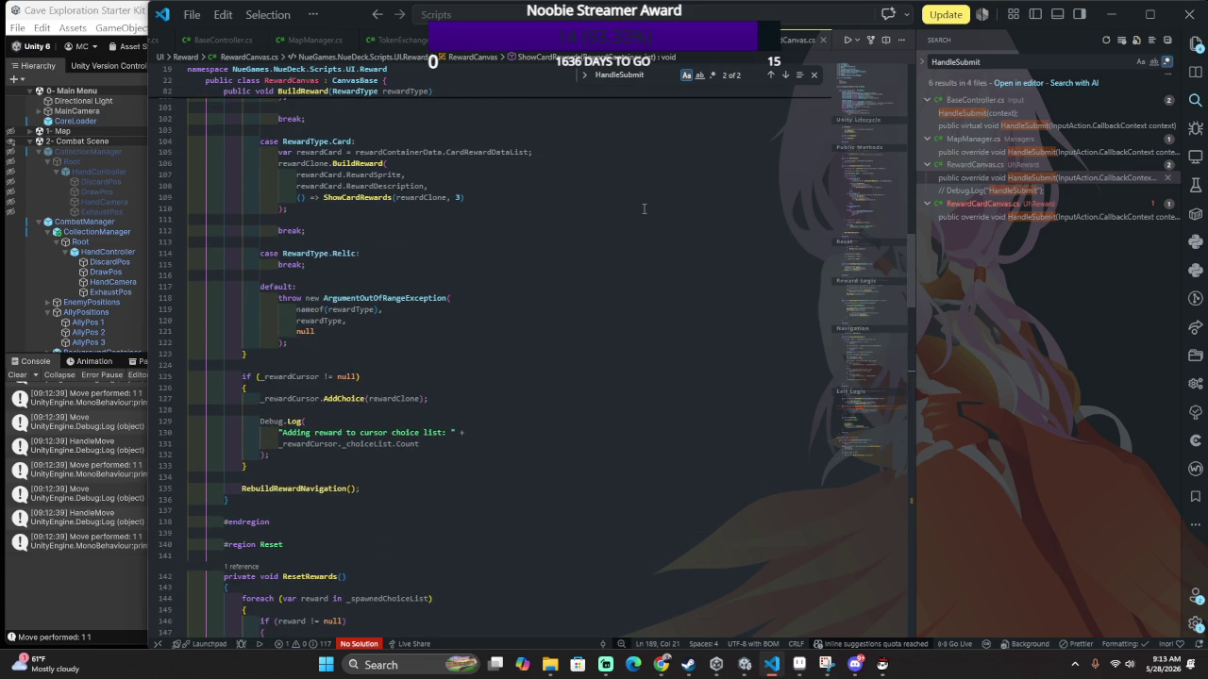
{"action": "scroll", "coordinate": [643, 208], "scroll_direction": "up", "scroll_amount": 1}
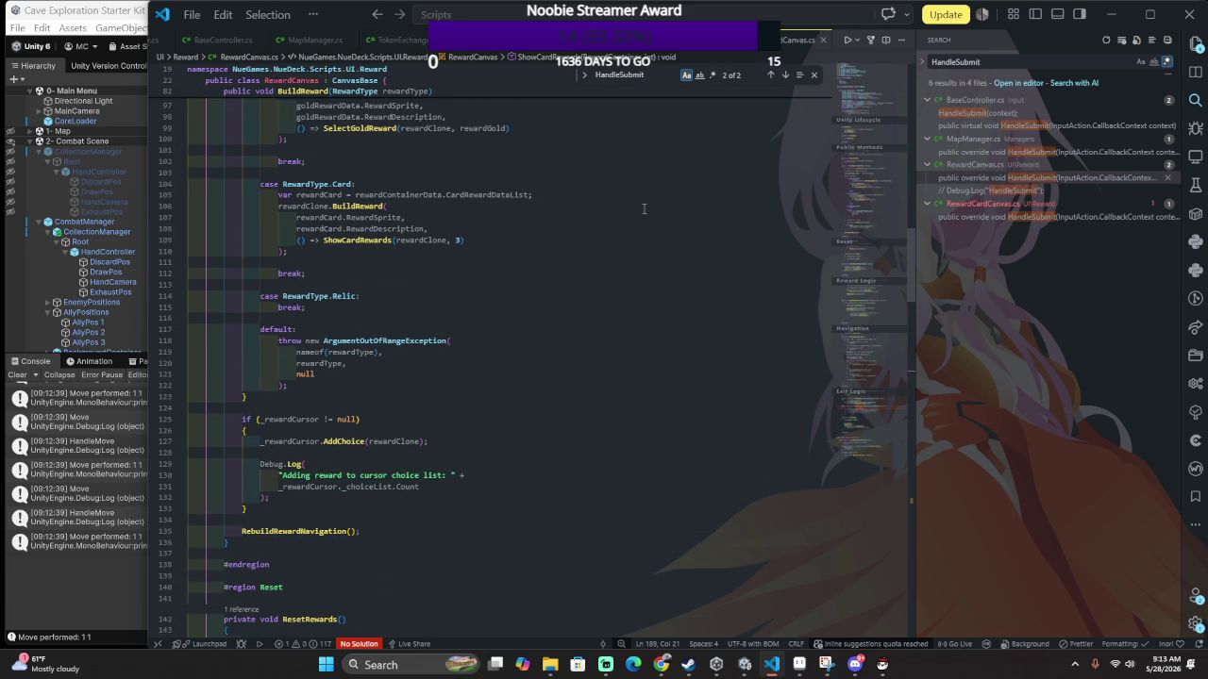
{"action": "scroll", "coordinate": [644, 209], "scroll_direction": "up", "scroll_amount": 3}
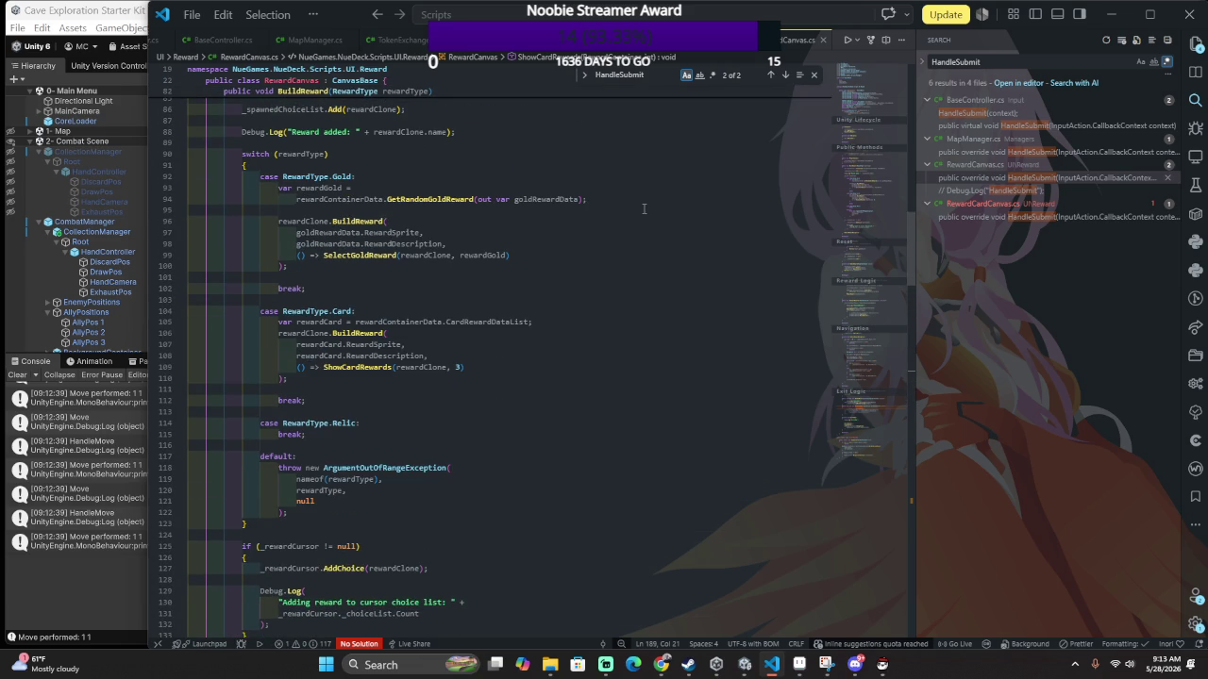
{"action": "scroll", "coordinate": [643, 209], "scroll_direction": "down", "scroll_amount": 2}
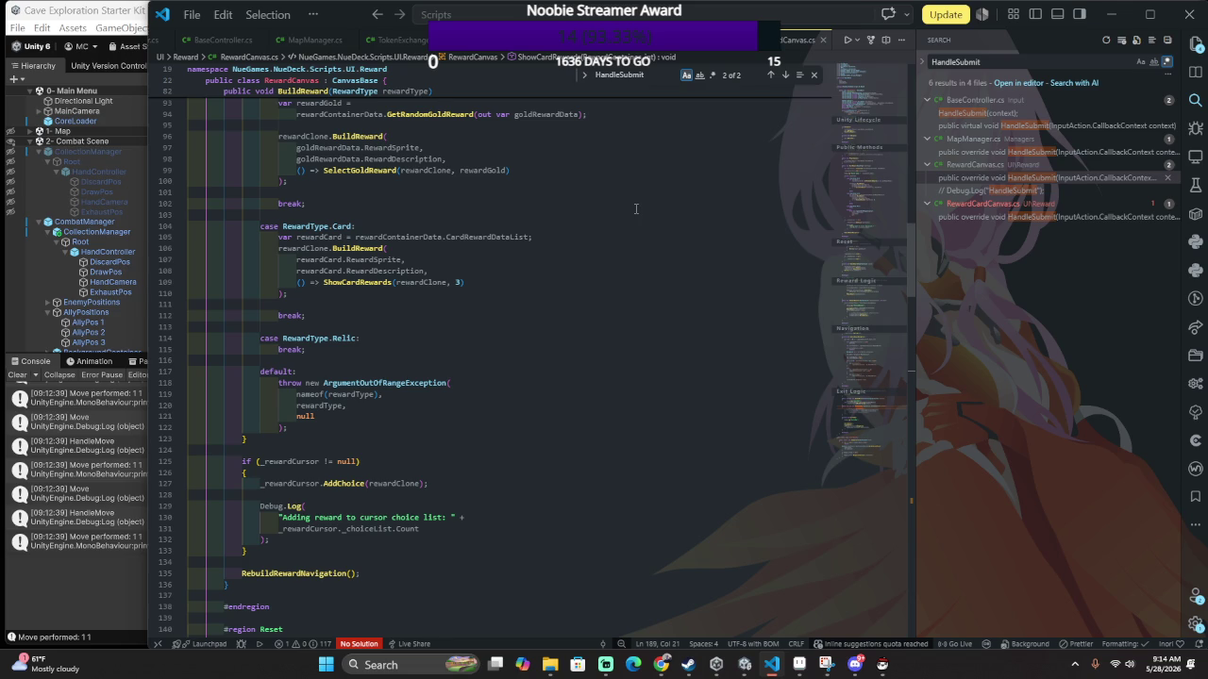
{"action": "scroll", "coordinate": [636, 208], "scroll_direction": "up", "scroll_amount": 2}
{"action": "scroll", "coordinate": [630, 208], "scroll_direction": "up", "scroll_amount": 1}
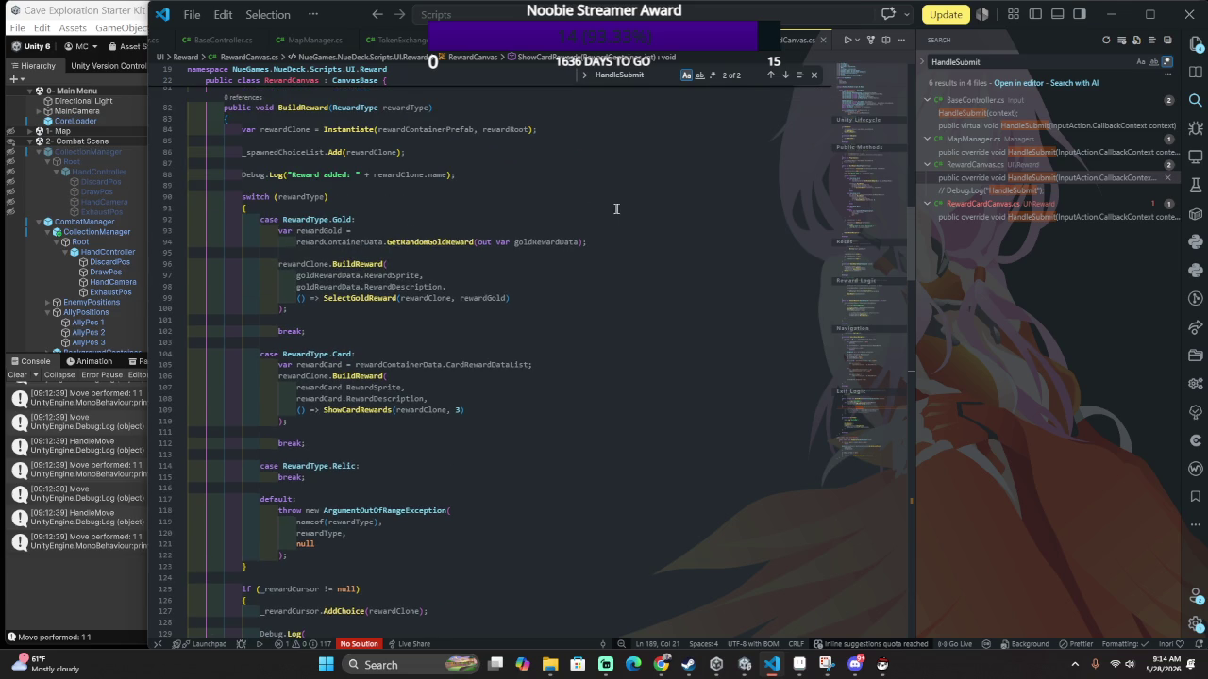
{"action": "scroll", "coordinate": [616, 207], "scroll_direction": "up", "scroll_amount": 2}
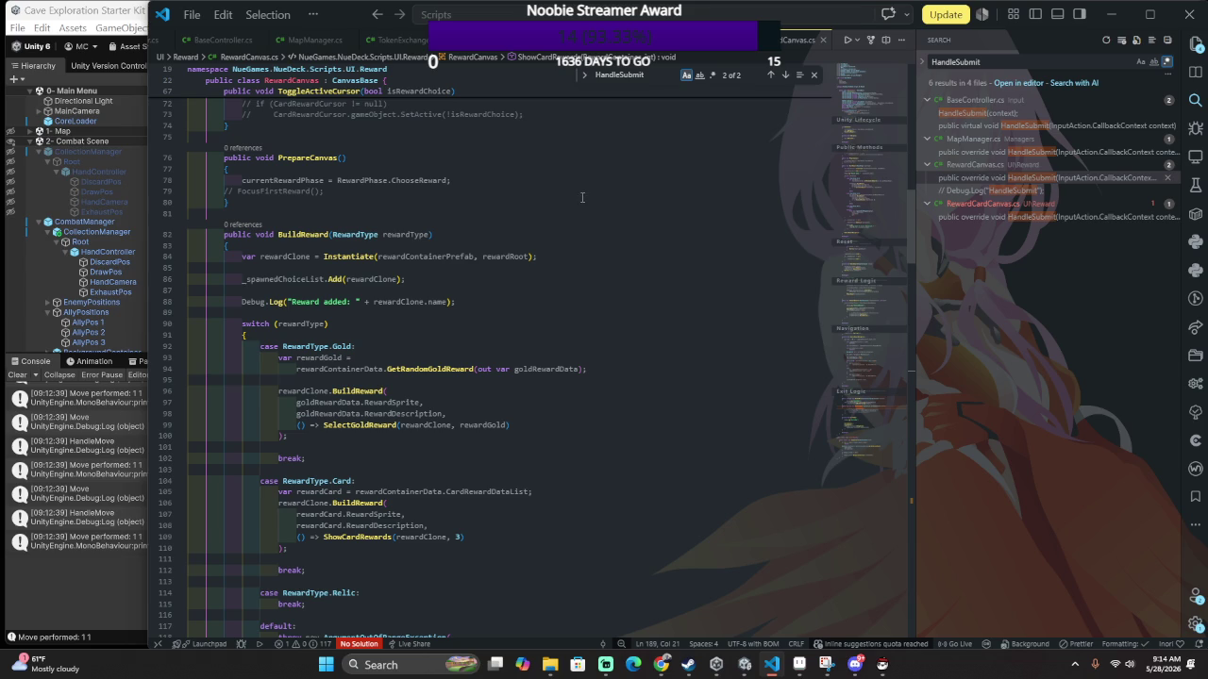
{"action": "double_click", "coordinate": [294, 280]}
{"action": "mouse_move", "coordinate": [295, 280]}
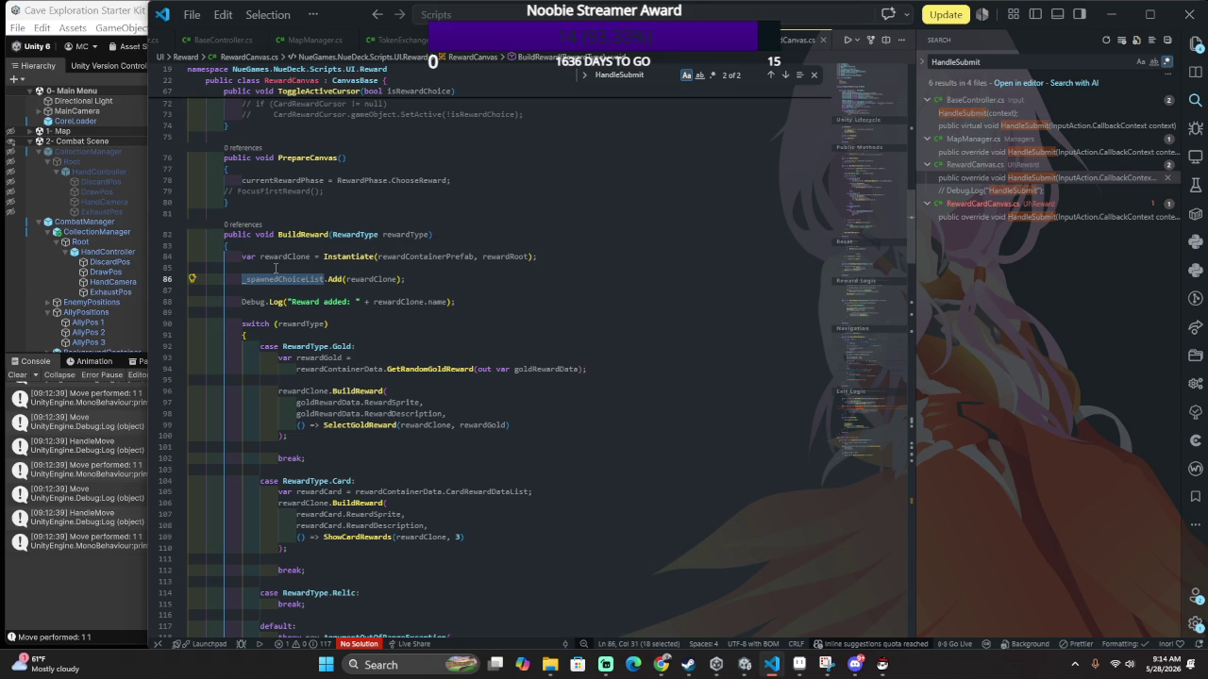
Scroll up to the line 33 declaration and list all 13 references to _spawnedChoiceList.
{"action": "scroll", "coordinate": [296, 269], "scroll_direction": "up", "scroll_amount": 2}
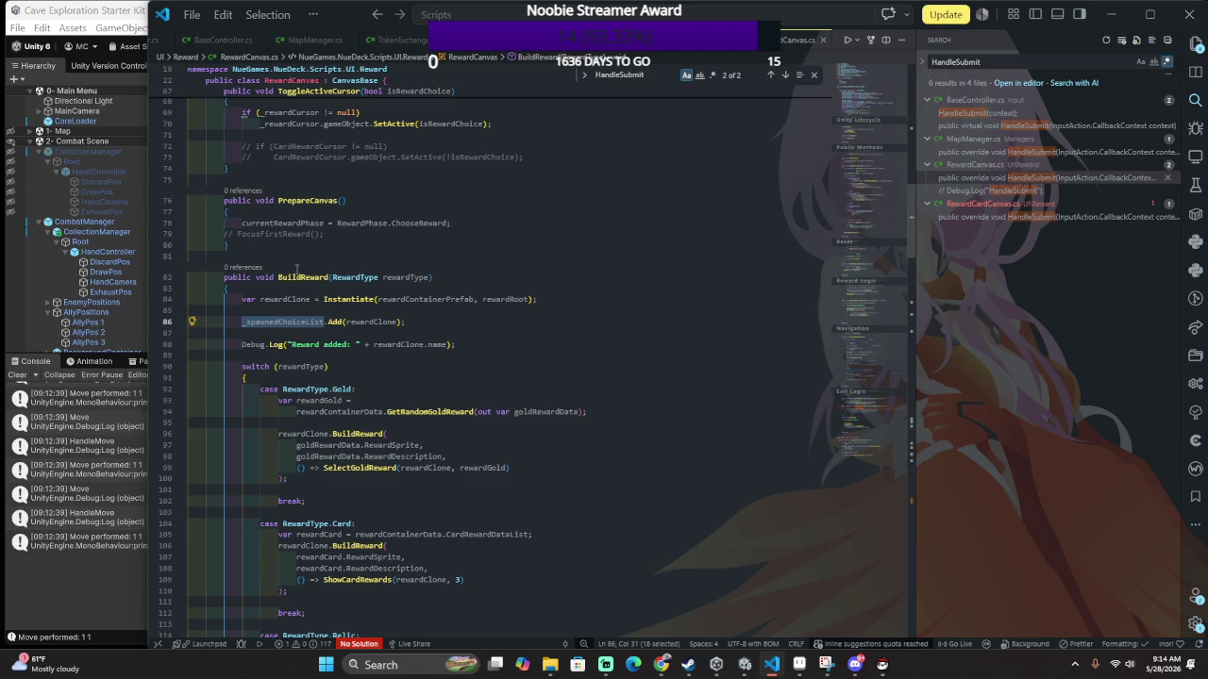
{"action": "scroll", "coordinate": [297, 269], "scroll_direction": "up", "scroll_amount": 2}
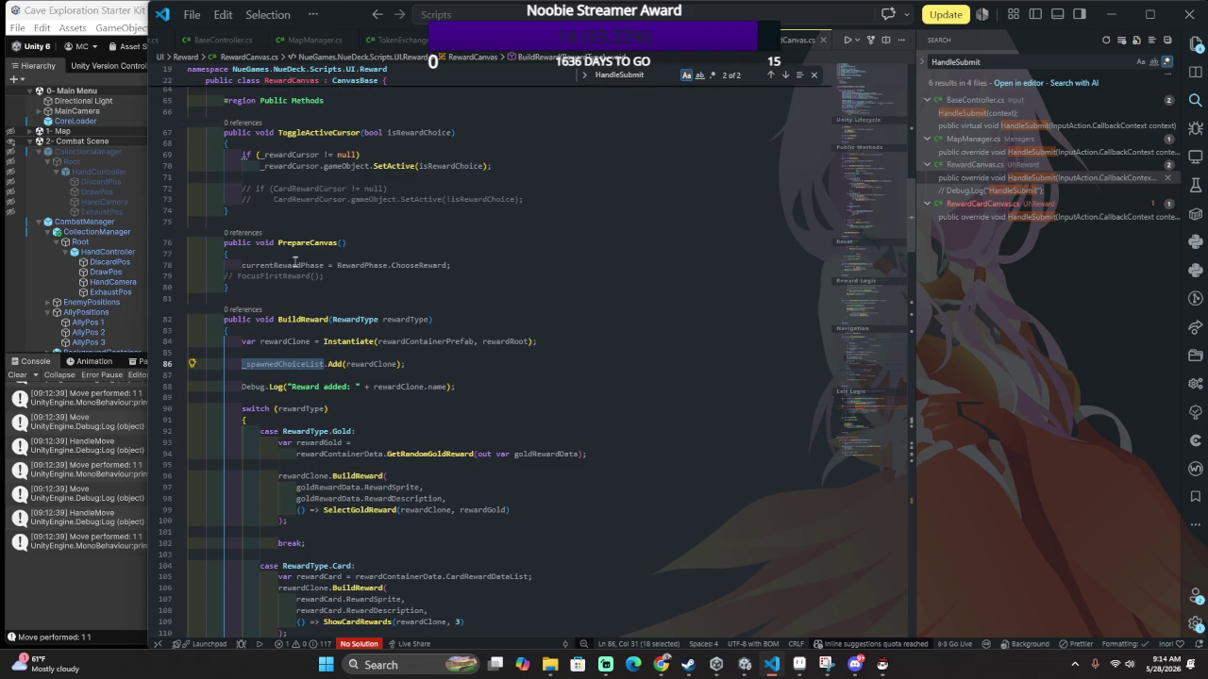
{"action": "scroll", "coordinate": [295, 266], "scroll_direction": "up", "scroll_amount": 4}
{"action": "scroll", "coordinate": [295, 262], "scroll_direction": "up", "scroll_amount": 2}
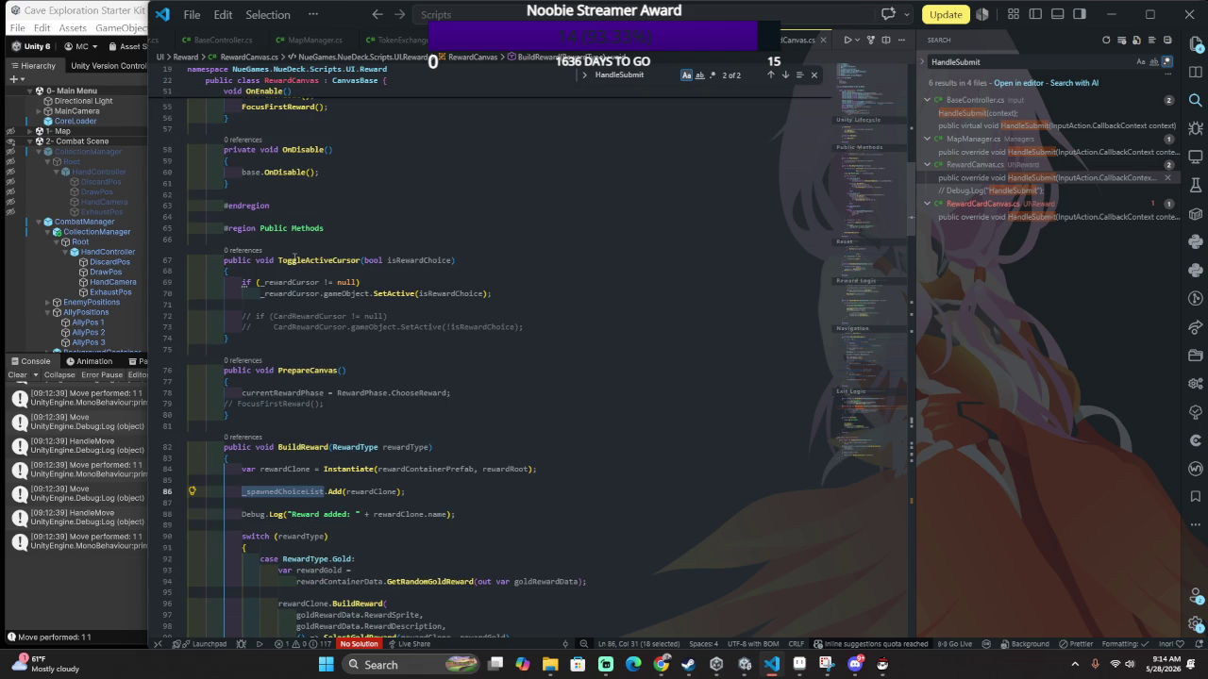
{"action": "scroll", "coordinate": [295, 259], "scroll_direction": "up", "scroll_amount": 4}
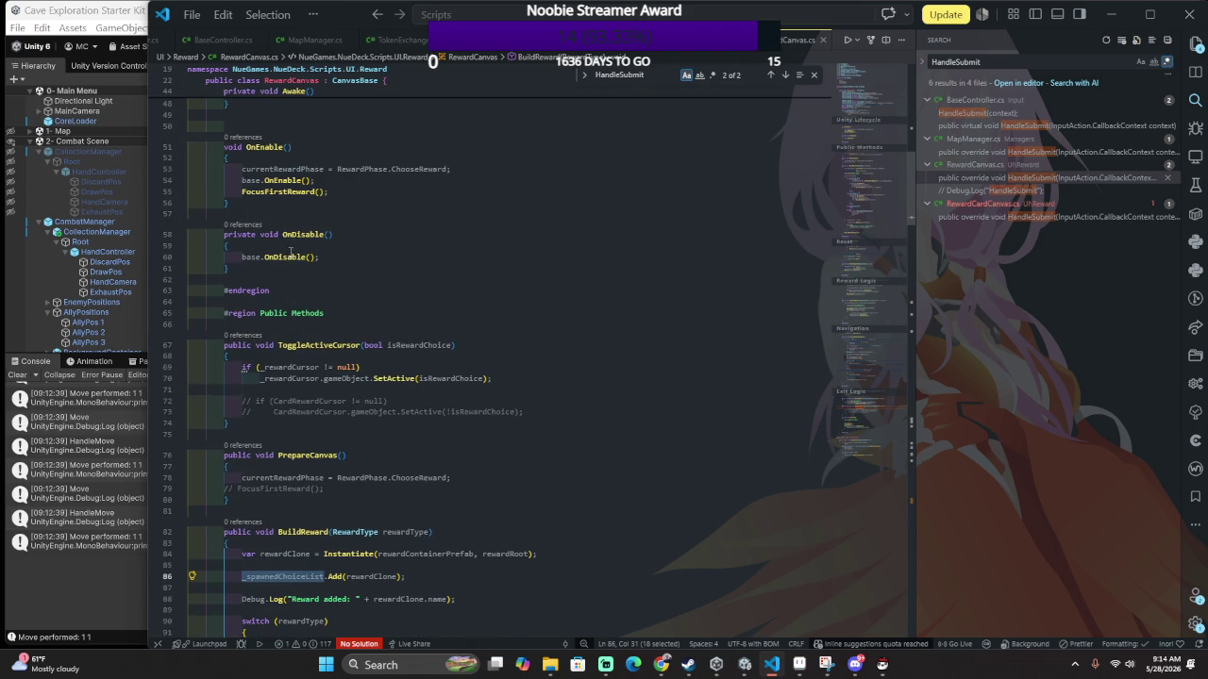
{"action": "scroll", "coordinate": [292, 251], "scroll_direction": "up", "scroll_amount": 2}
{"action": "scroll", "coordinate": [289, 250], "scroll_direction": "up", "scroll_amount": 6}
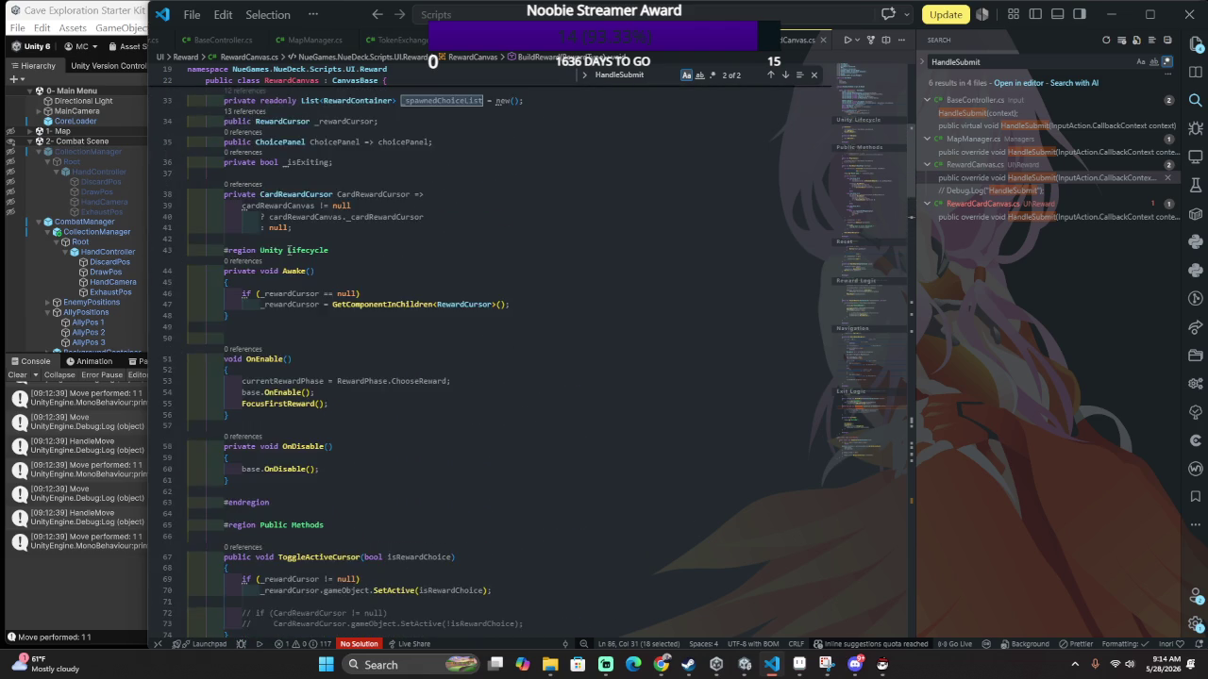
{"action": "scroll", "coordinate": [287, 250], "scroll_direction": "up", "scroll_amount": 2}
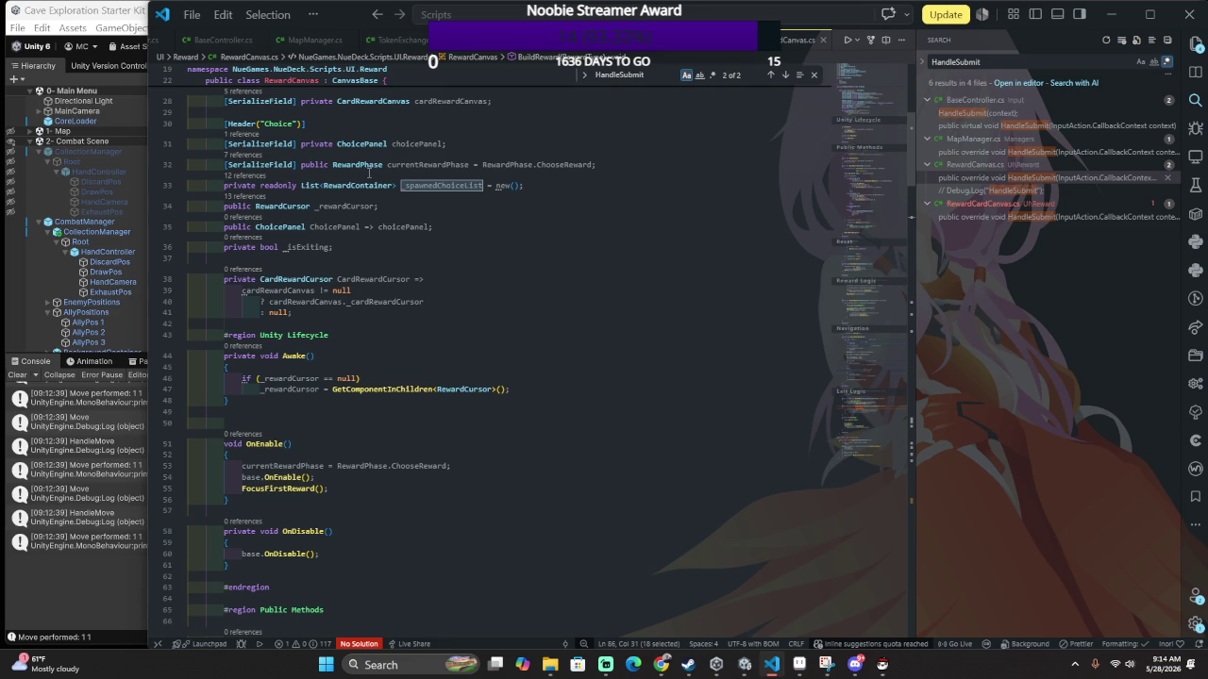
{"action": "left_click", "coordinate": [424, 186], "text": "ctrl"}
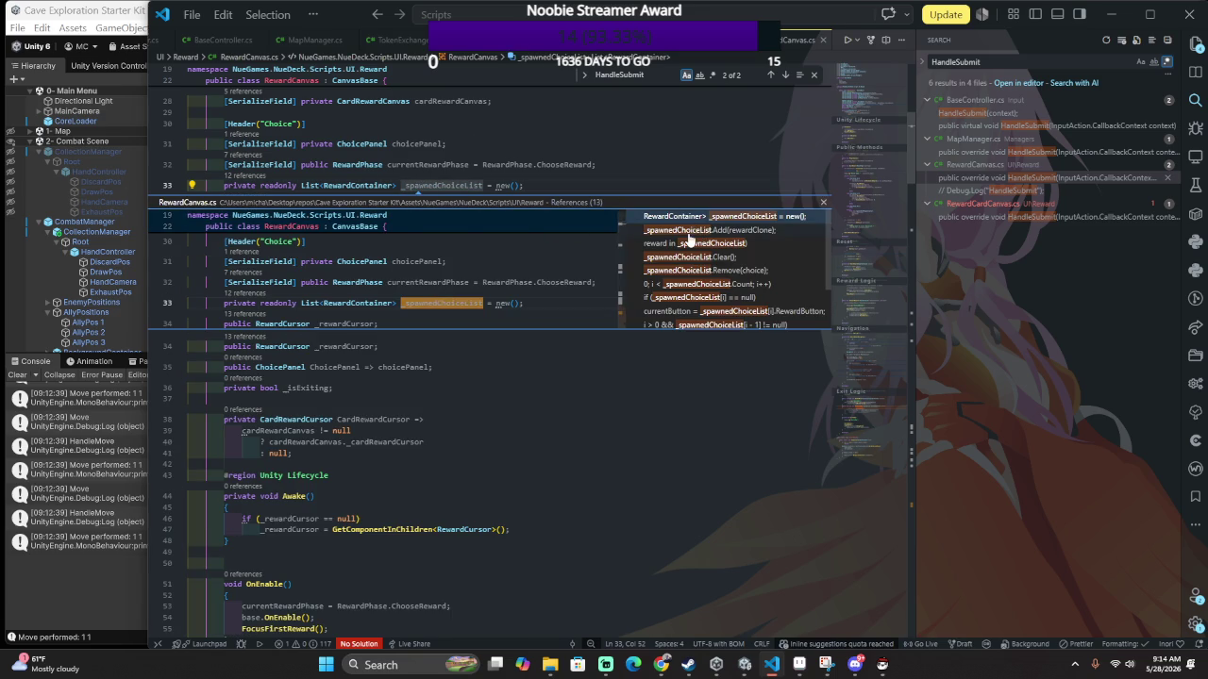
{"action": "left_click", "coordinate": [689, 234]}
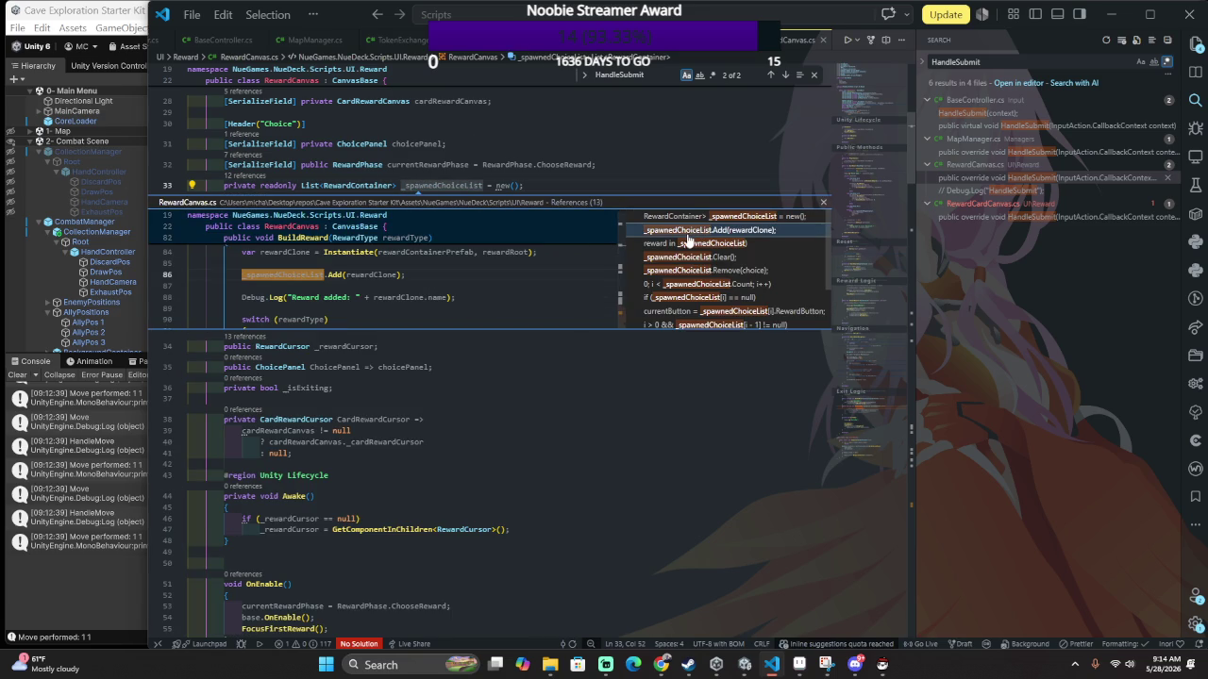
{"action": "left_click", "coordinate": [693, 246]}
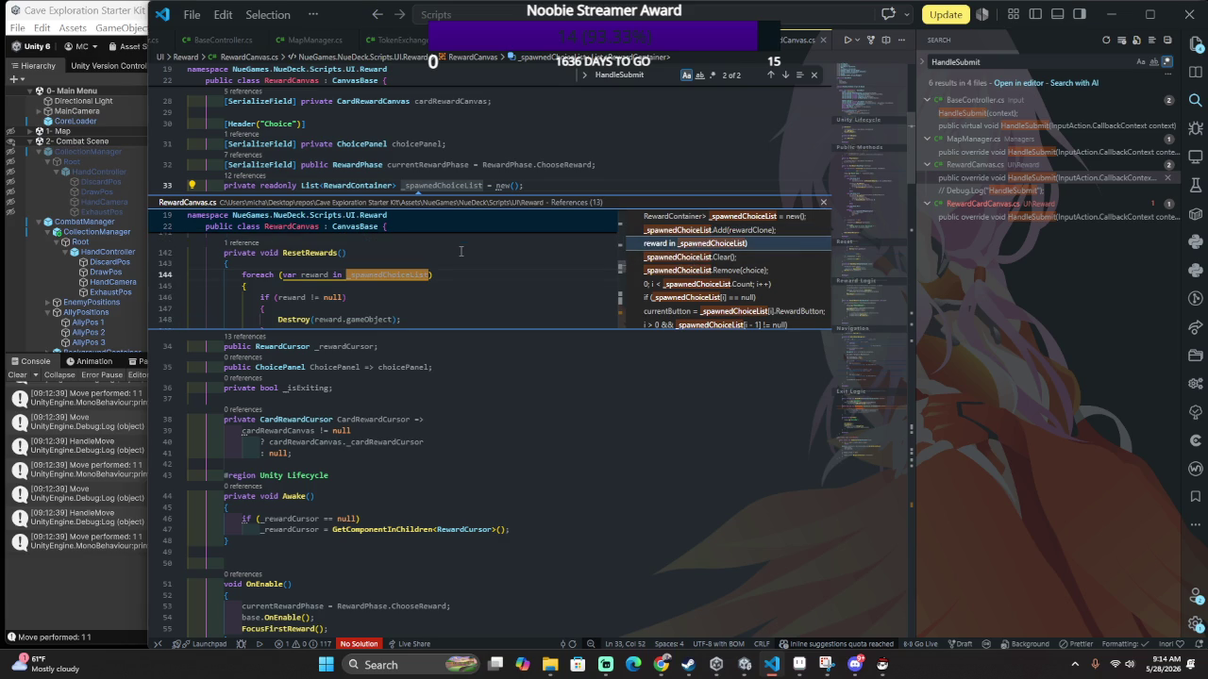
{"action": "left_click", "coordinate": [707, 259]}
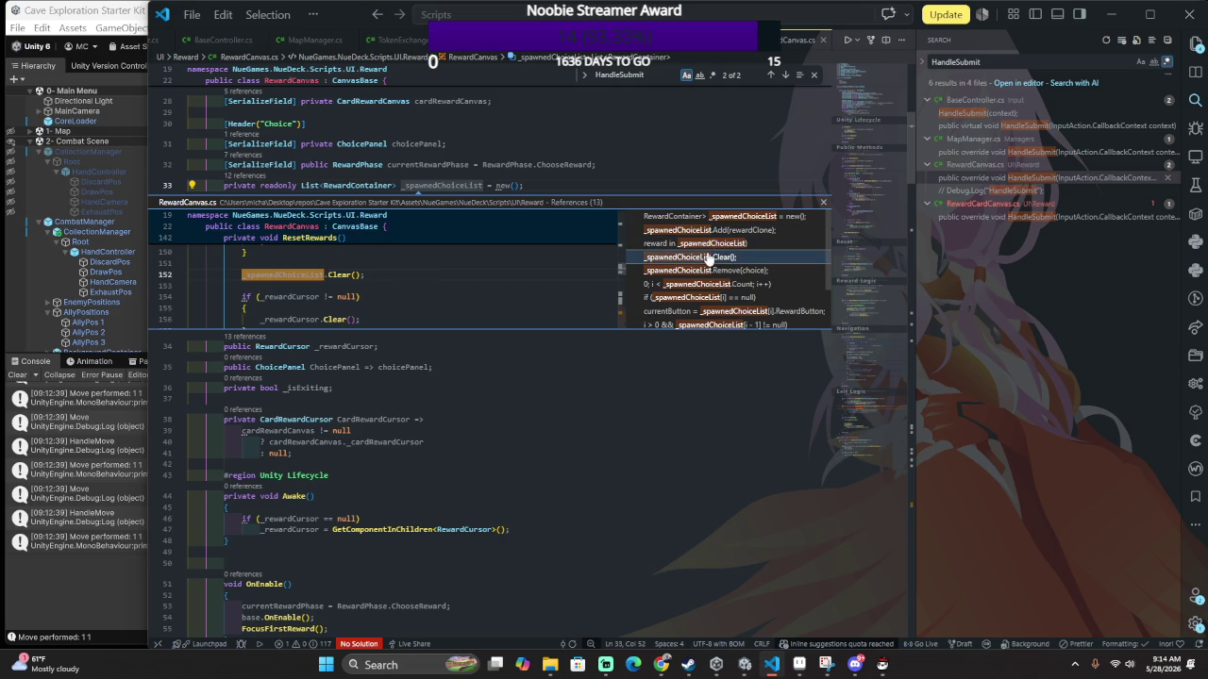
{"action": "left_click", "coordinate": [683, 272]}
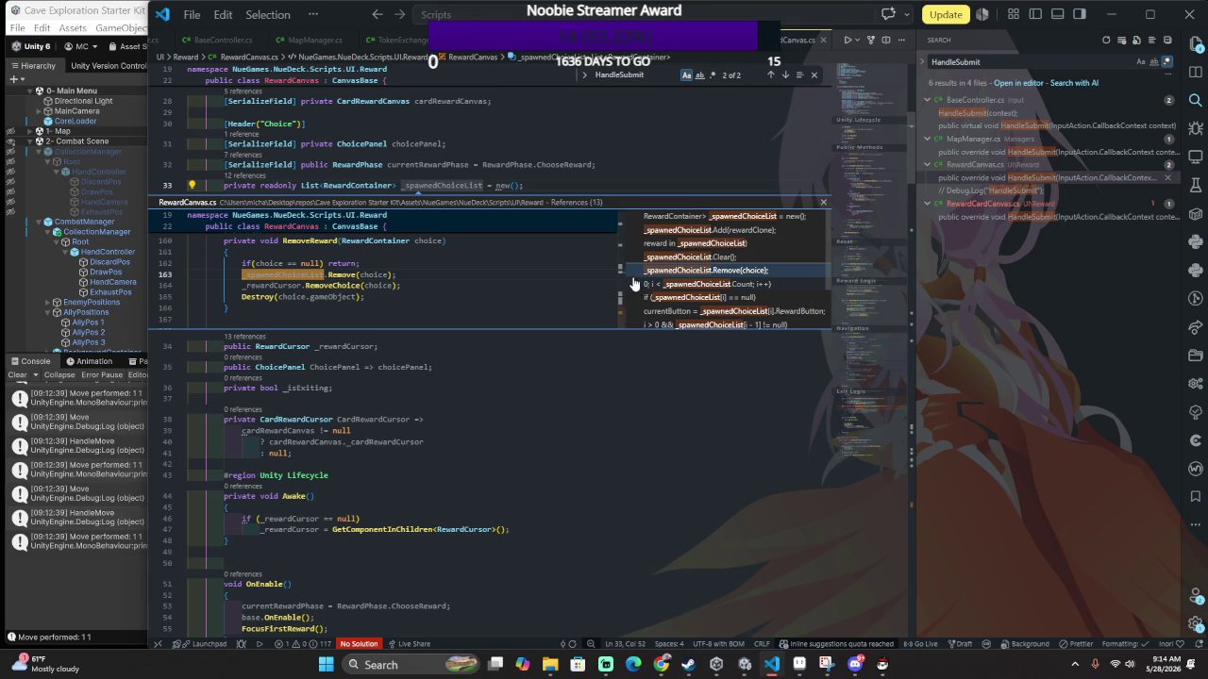
{"action": "left_click", "coordinate": [716, 285]}
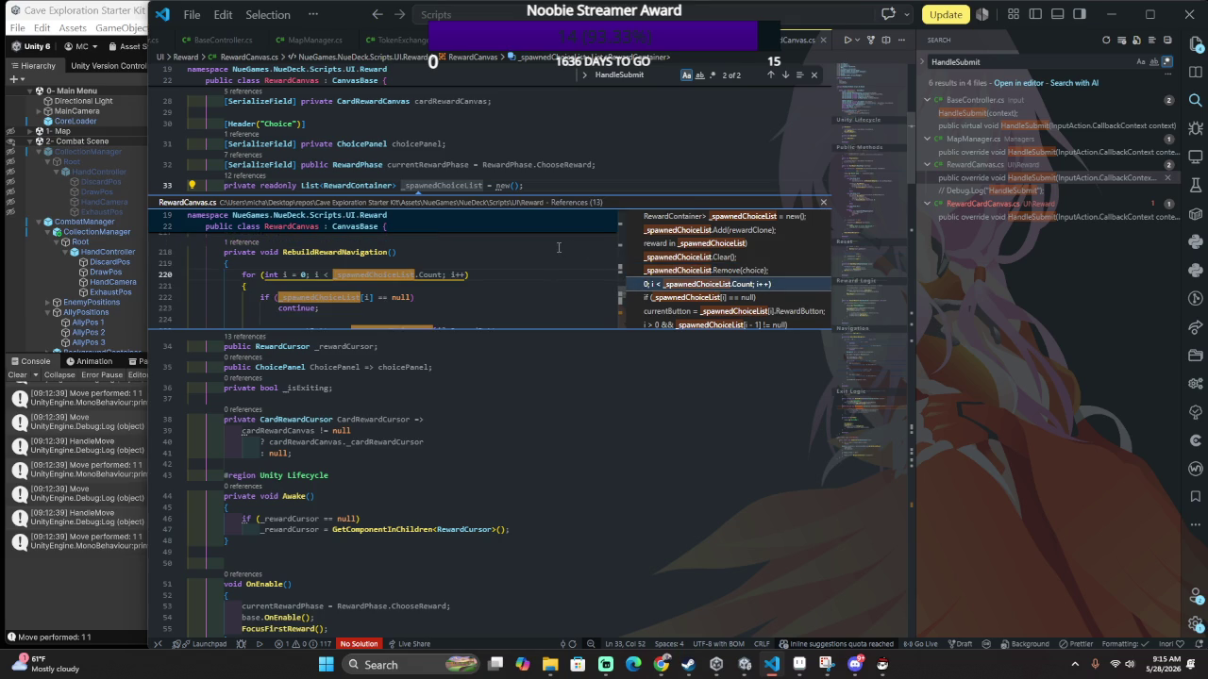
{"action": "scroll", "coordinate": [551, 248], "scroll_direction": "down", "scroll_amount": 2}
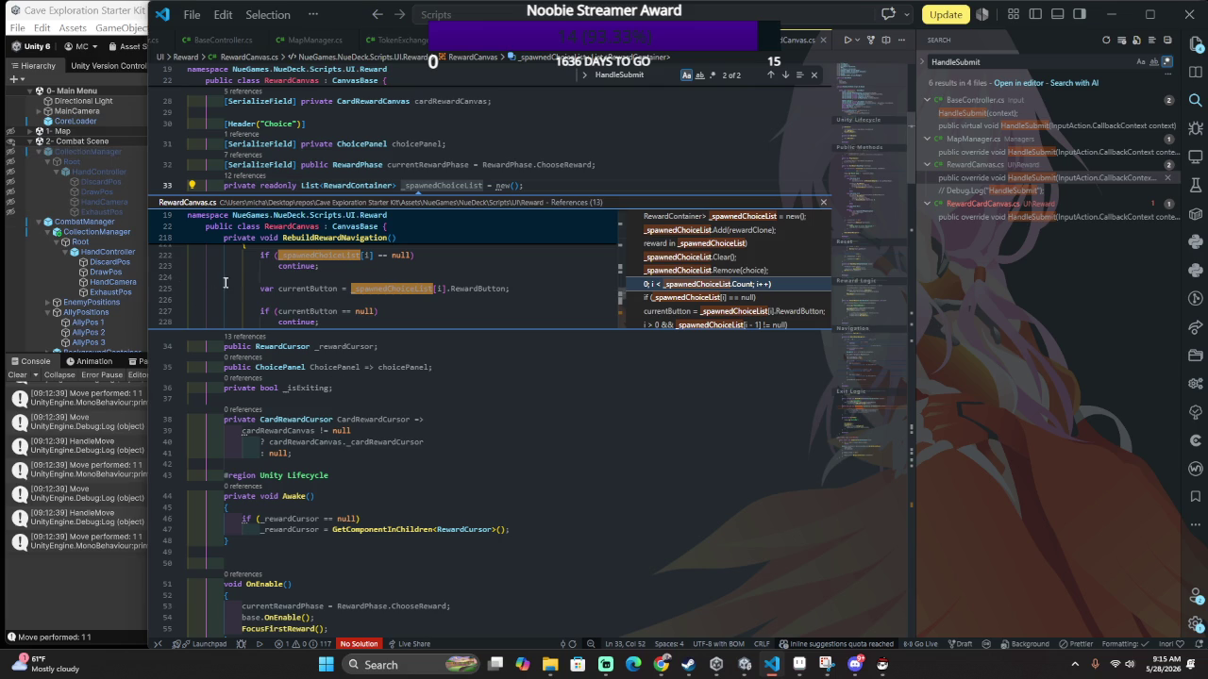
{"action": "left_click", "coordinate": [386, 322]}
{"action": "left_click", "coordinate": [387, 302]}
{"action": "left_click", "coordinate": [385, 306]}
{"action": "scroll", "coordinate": [385, 303], "scroll_direction": "up", "scroll_amount": 2}
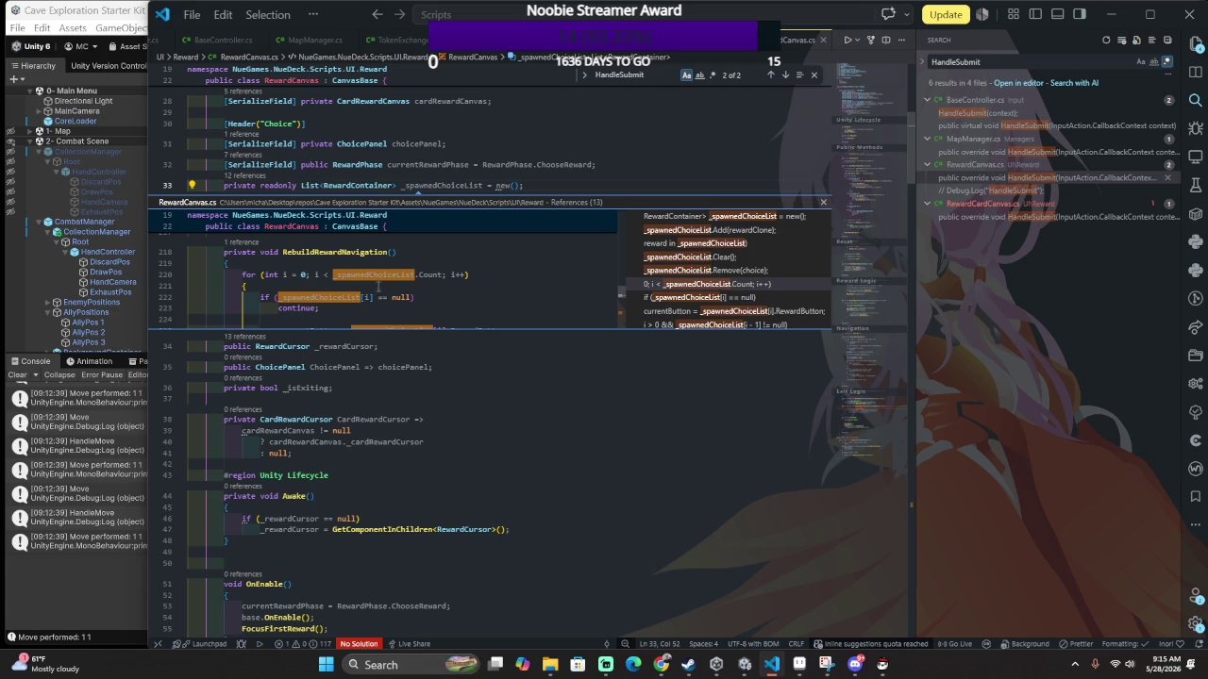
{"action": "scroll", "coordinate": [382, 294], "scroll_direction": "down", "scroll_amount": 5}
{"action": "scroll", "coordinate": [377, 285], "scroll_direction": "down", "scroll_amount": 1}
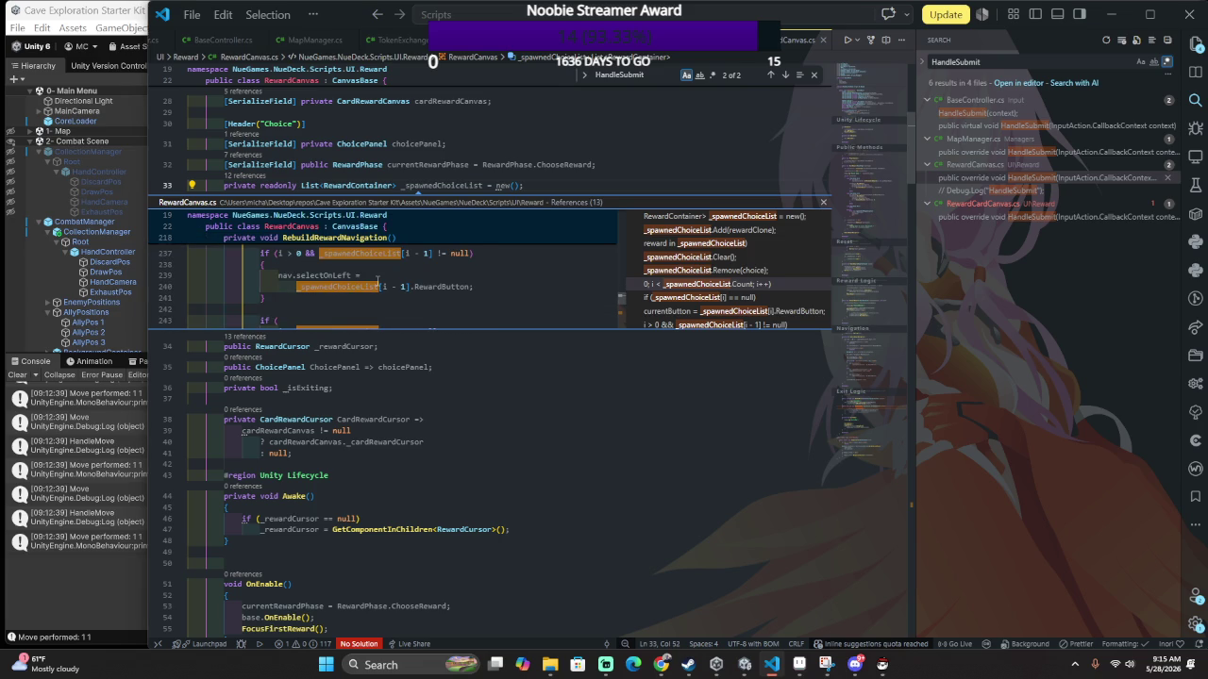
{"action": "scroll", "coordinate": [376, 281], "scroll_direction": "down", "scroll_amount": 2}
{"action": "scroll", "coordinate": [376, 281], "scroll_direction": "up", "scroll_amount": 5}
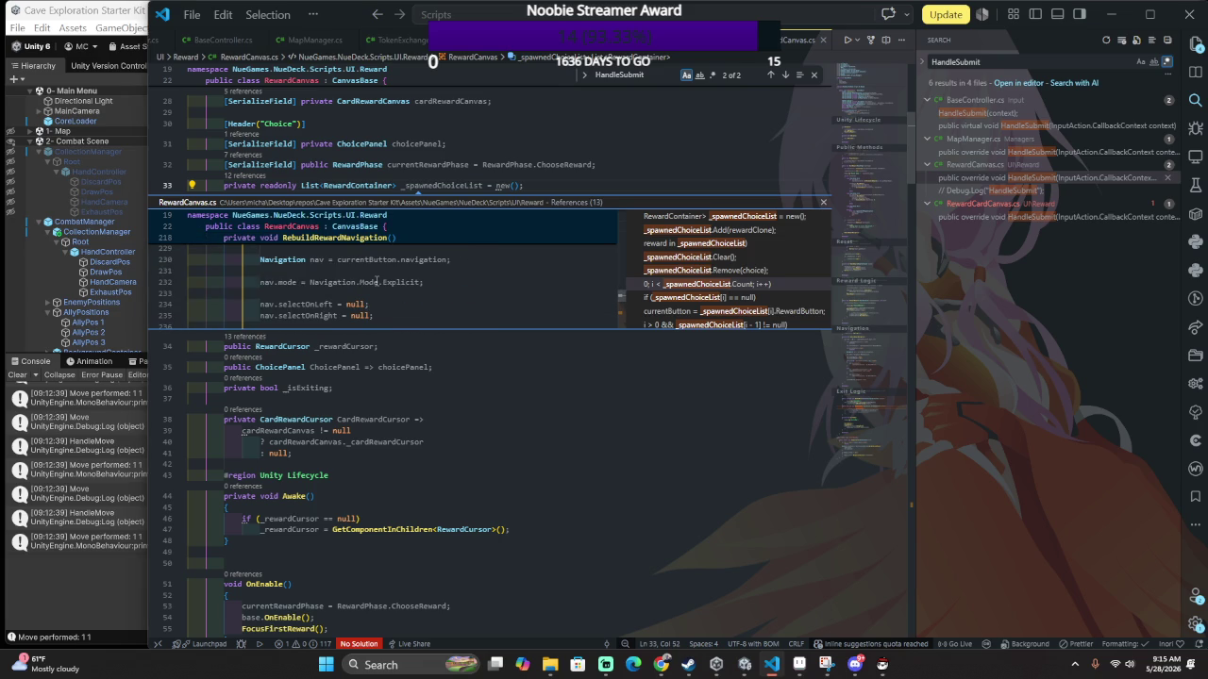
{"action": "scroll", "coordinate": [376, 282], "scroll_direction": "up", "scroll_amount": 1}
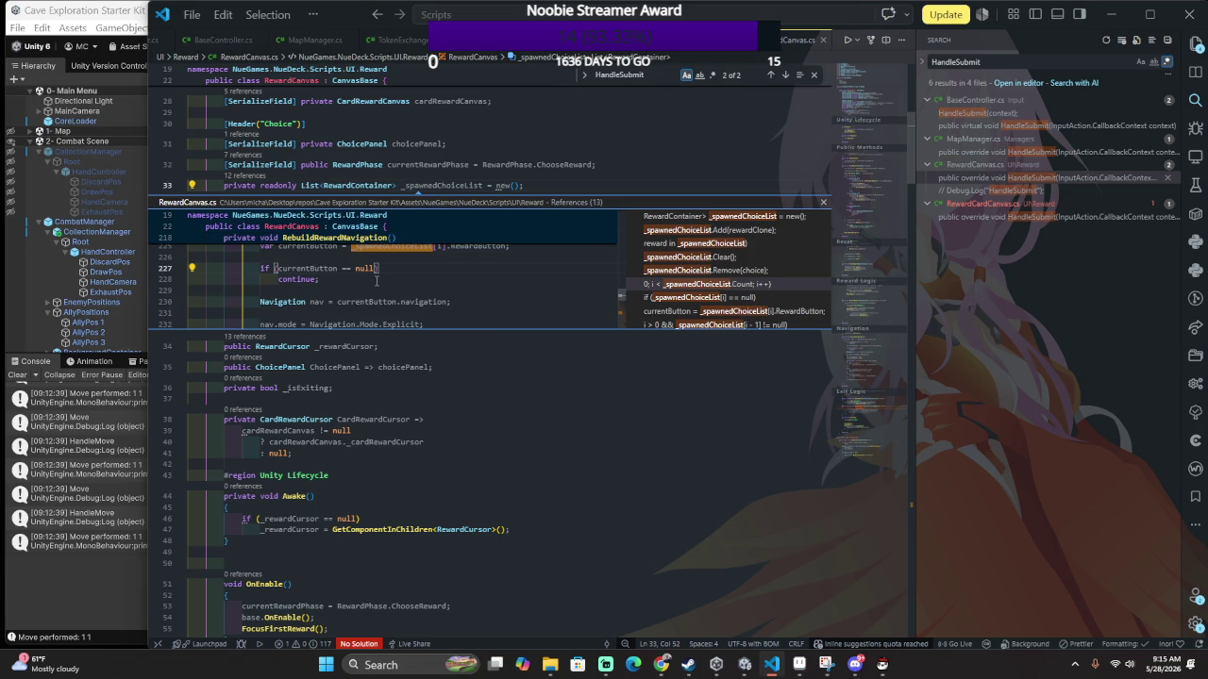
{"action": "left_click", "coordinate": [767, 259]}
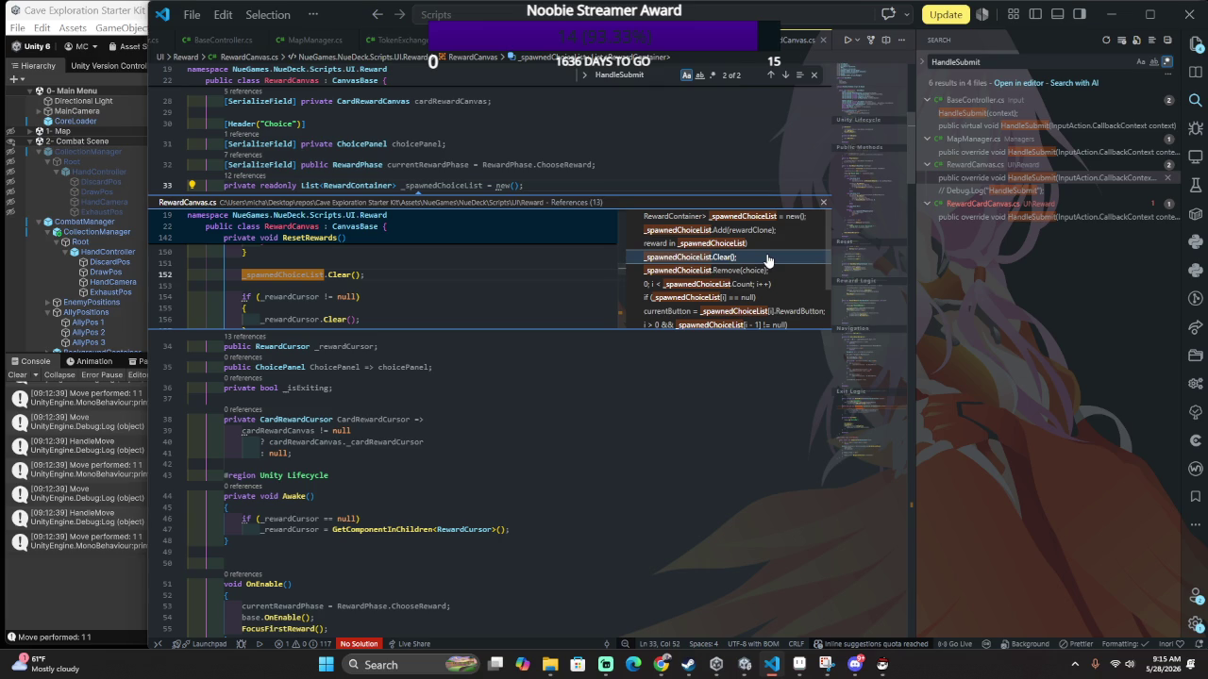
{"action": "scroll", "coordinate": [497, 297], "scroll_direction": "up", "scroll_amount": 3}
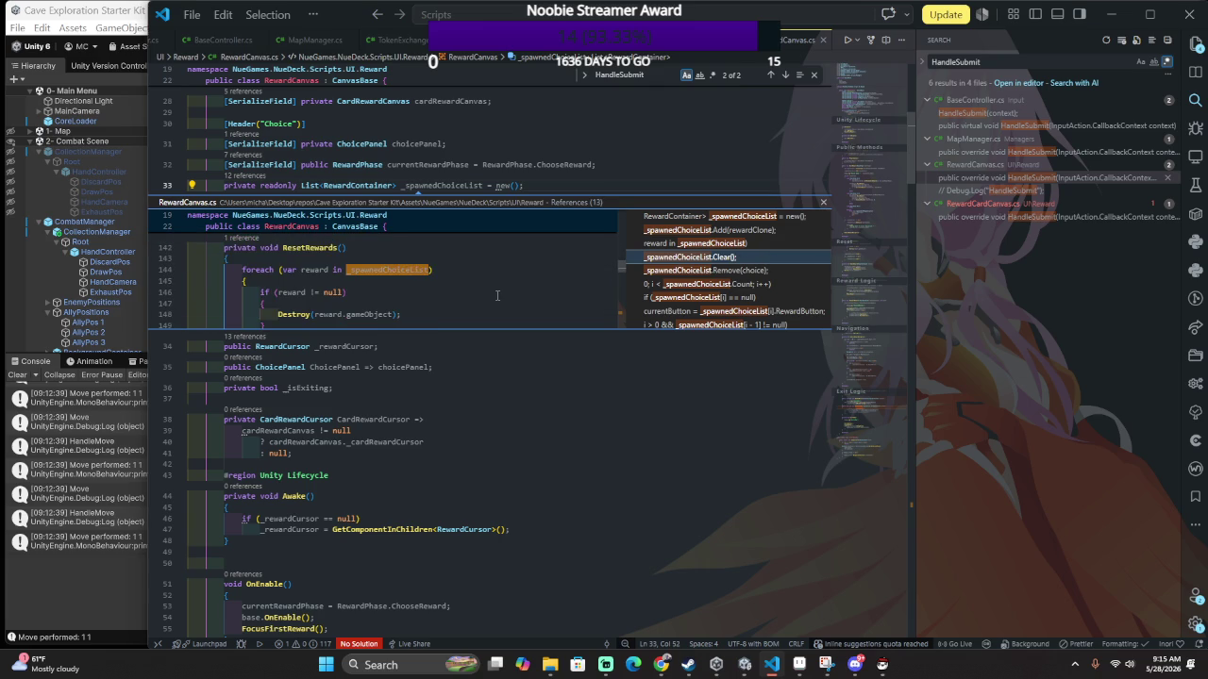
Move the _spawnedChoiceList.Clear() call from line 152 to the end of ResetRewards.
{"action": "scroll", "coordinate": [497, 296], "scroll_direction": "down", "scroll_amount": 3}
{"action": "scroll", "coordinate": [497, 298], "scroll_direction": "up", "scroll_amount": 3}
{"action": "scroll", "coordinate": [498, 298], "scroll_direction": "down", "scroll_amount": 3}
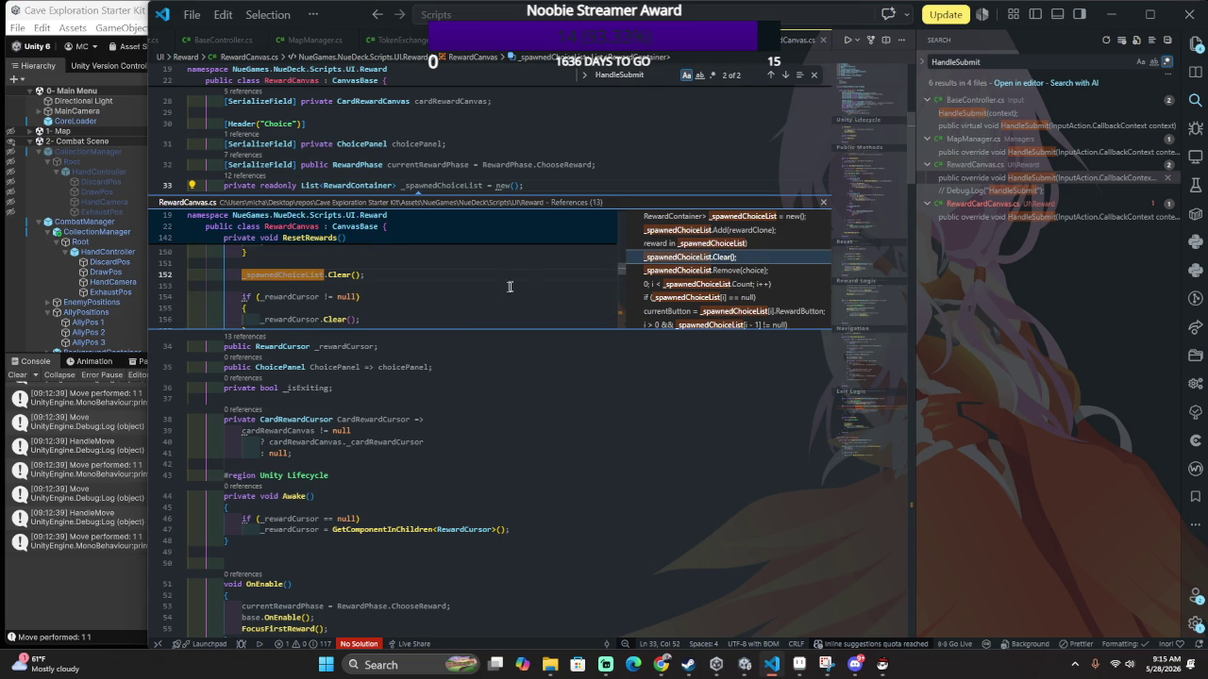
{"action": "left_click_drag", "start_coordinate": [500, 275], "coordinate": [539, 263]}
{"action": "key", "text": "ctrl+c"}
{"action": "key", "text": "Delete"}
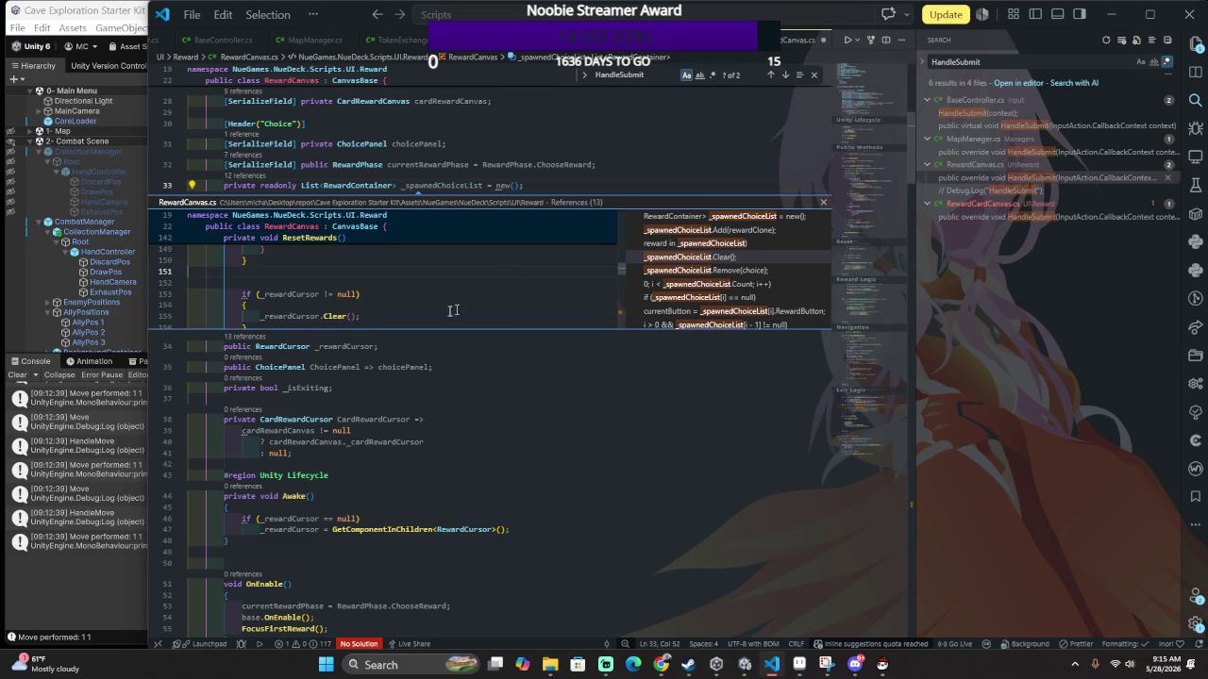
{"action": "scroll", "coordinate": [319, 289], "scroll_direction": "down", "scroll_amount": 1}
{"action": "key", "text": "ctrl+v"}
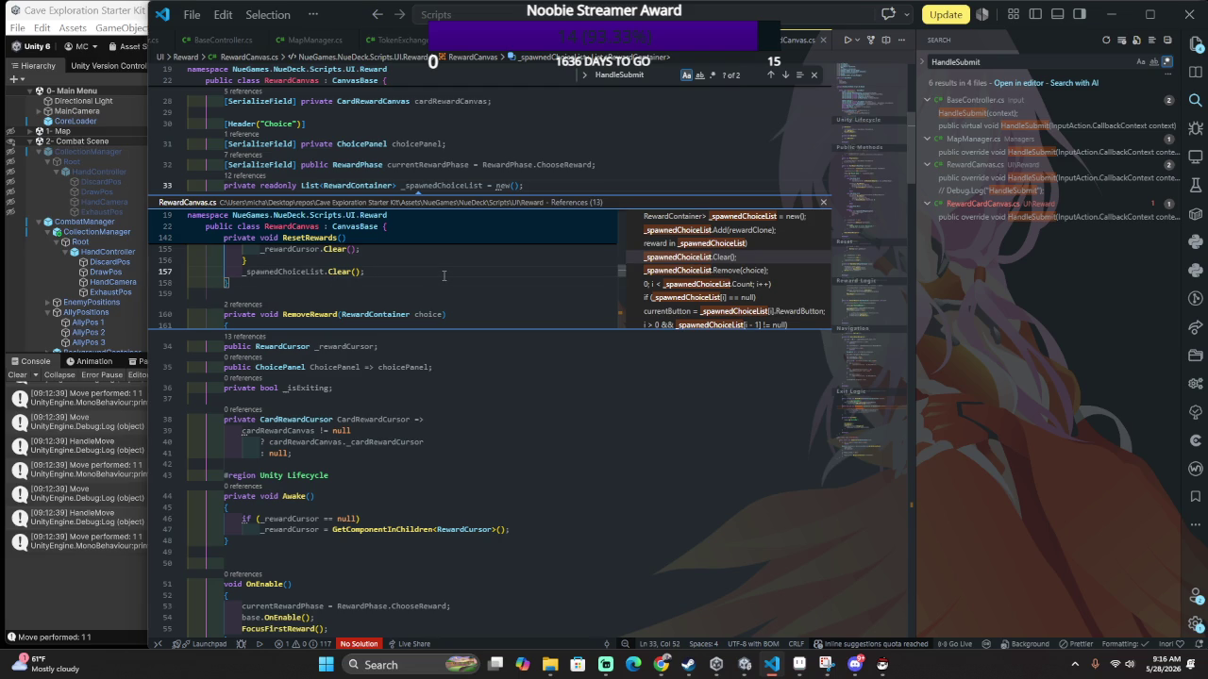
Remove the leftover blank lines where the Clear() call used to be.
{"action": "scroll", "coordinate": [446, 267], "scroll_direction": "up", "scroll_amount": 2}
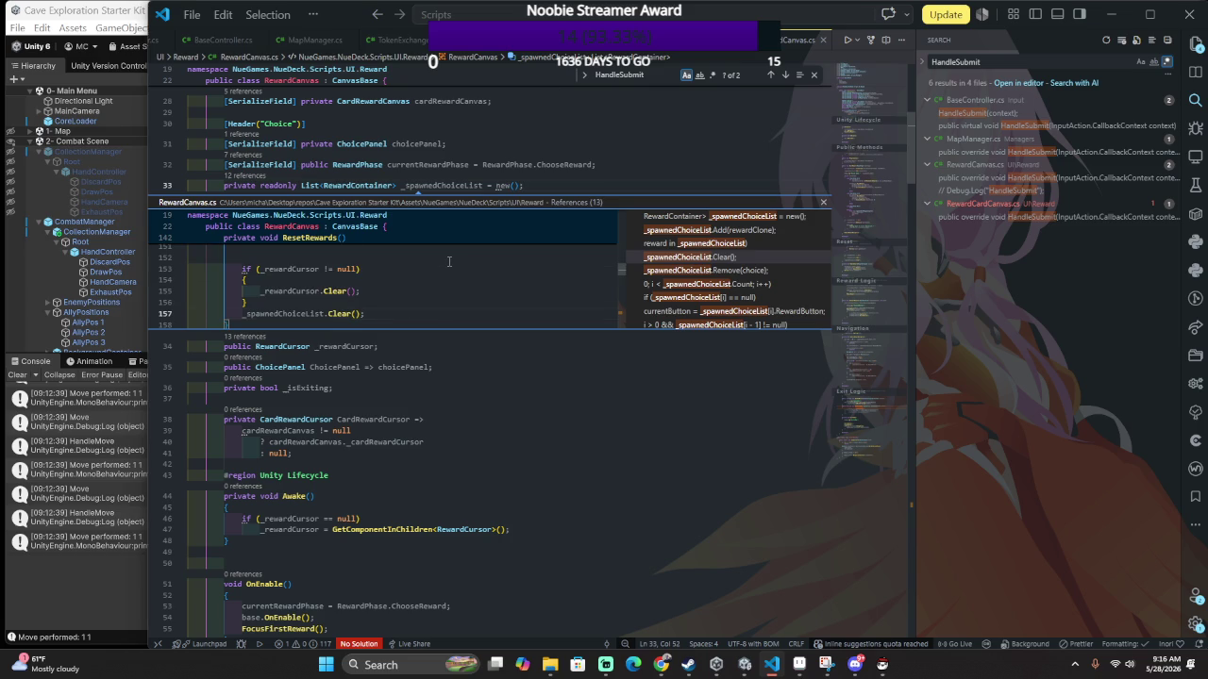
{"action": "left_click", "coordinate": [449, 261]}
{"action": "key", "text": "BackSpace"}
{"action": "key", "text": "BackSpace"}
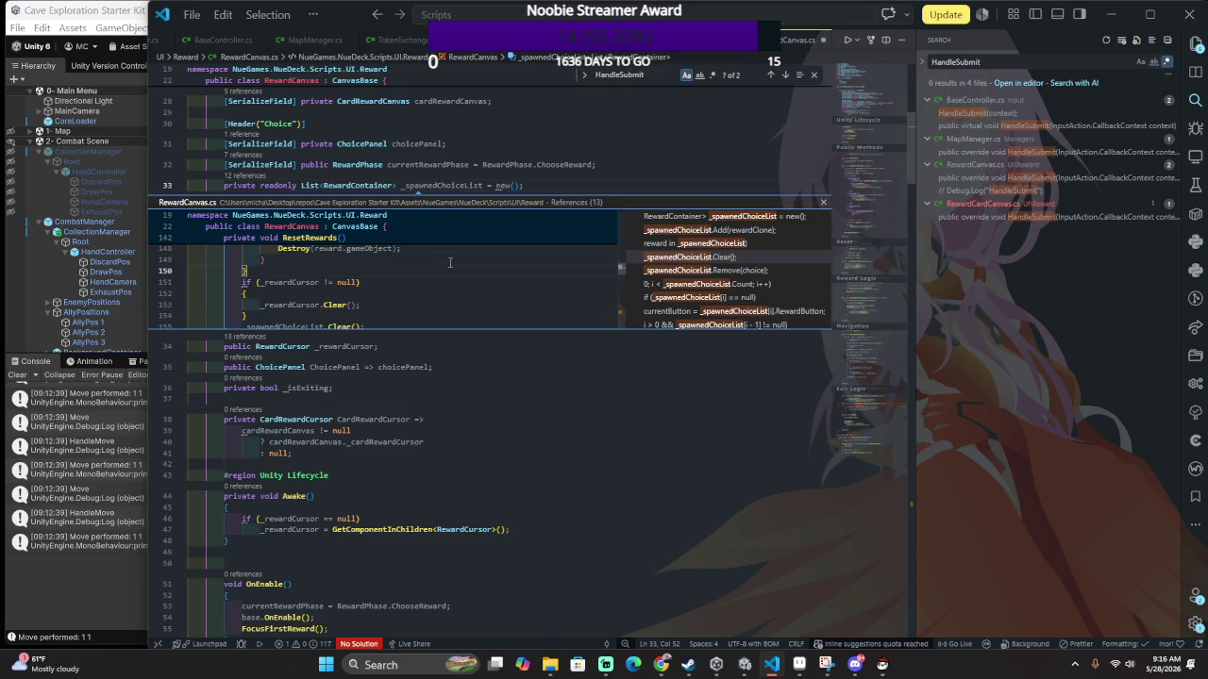
{"action": "scroll", "coordinate": [452, 259], "scroll_direction": "up", "scroll_amount": 2}
{"action": "scroll", "coordinate": [454, 256], "scroll_direction": "down", "scroll_amount": 5}
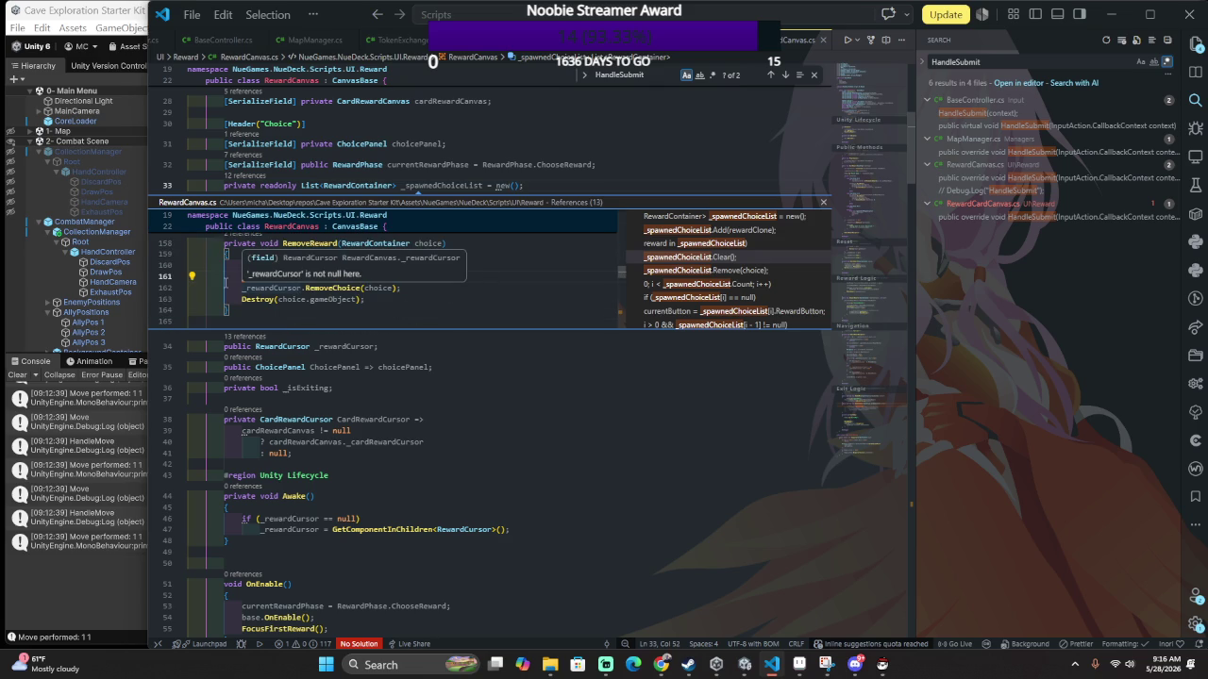
{"action": "left_click", "coordinate": [303, 301]}
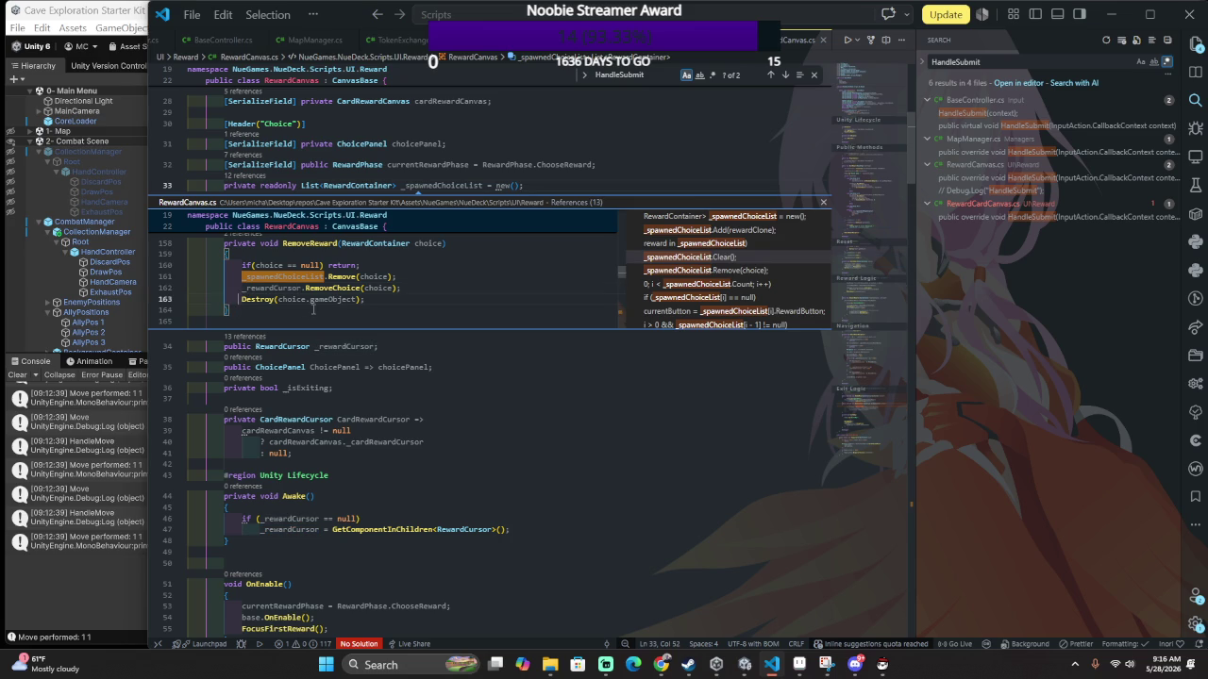
{"action": "scroll", "coordinate": [317, 309], "scroll_direction": "down", "scroll_amount": 2}
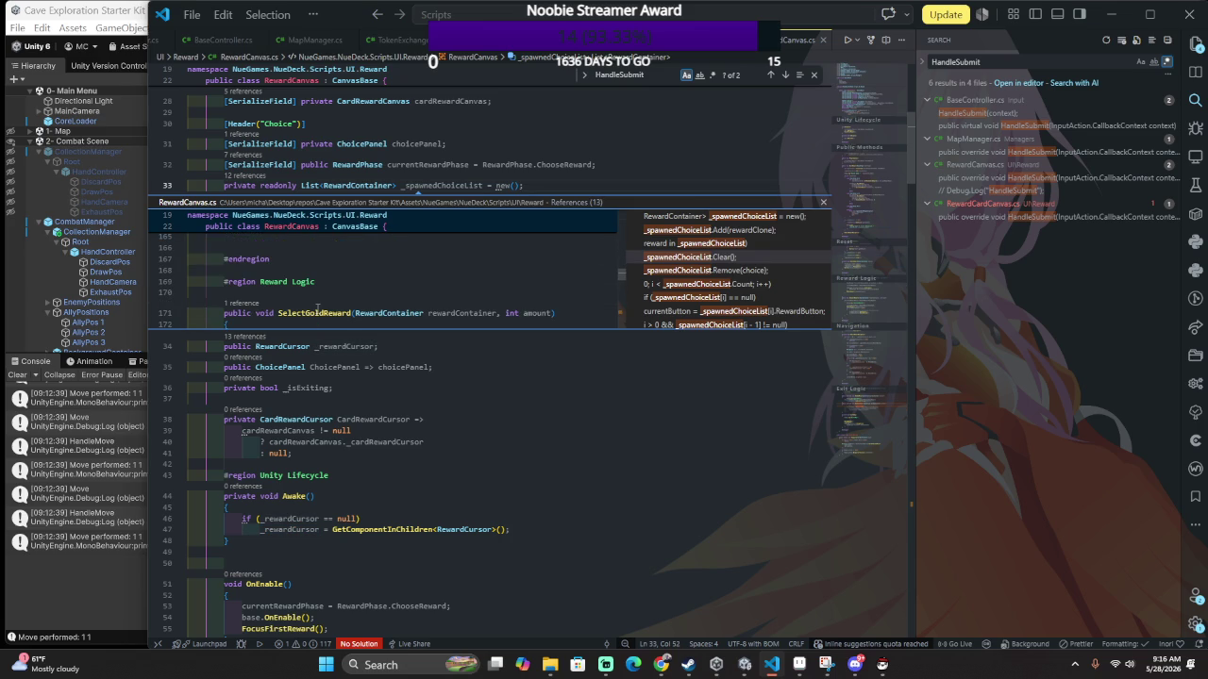
{"action": "scroll", "coordinate": [376, 319], "scroll_direction": "down", "scroll_amount": 1}
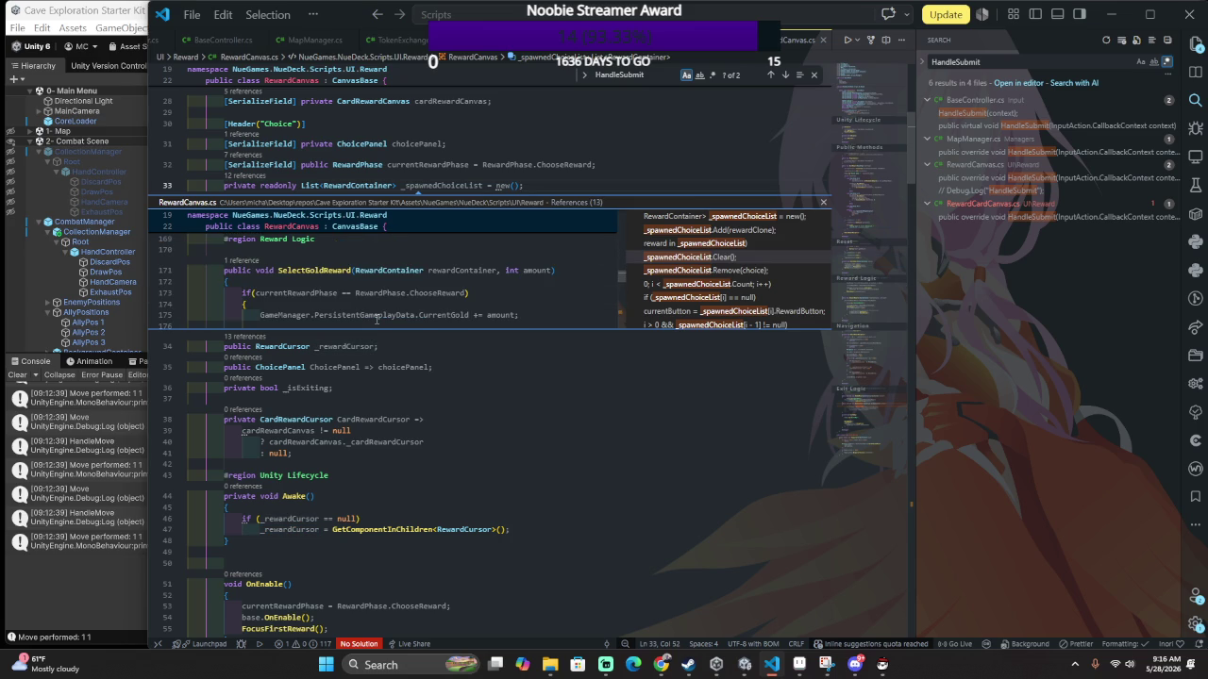
{"action": "scroll", "coordinate": [379, 309], "scroll_direction": "down", "scroll_amount": 1}
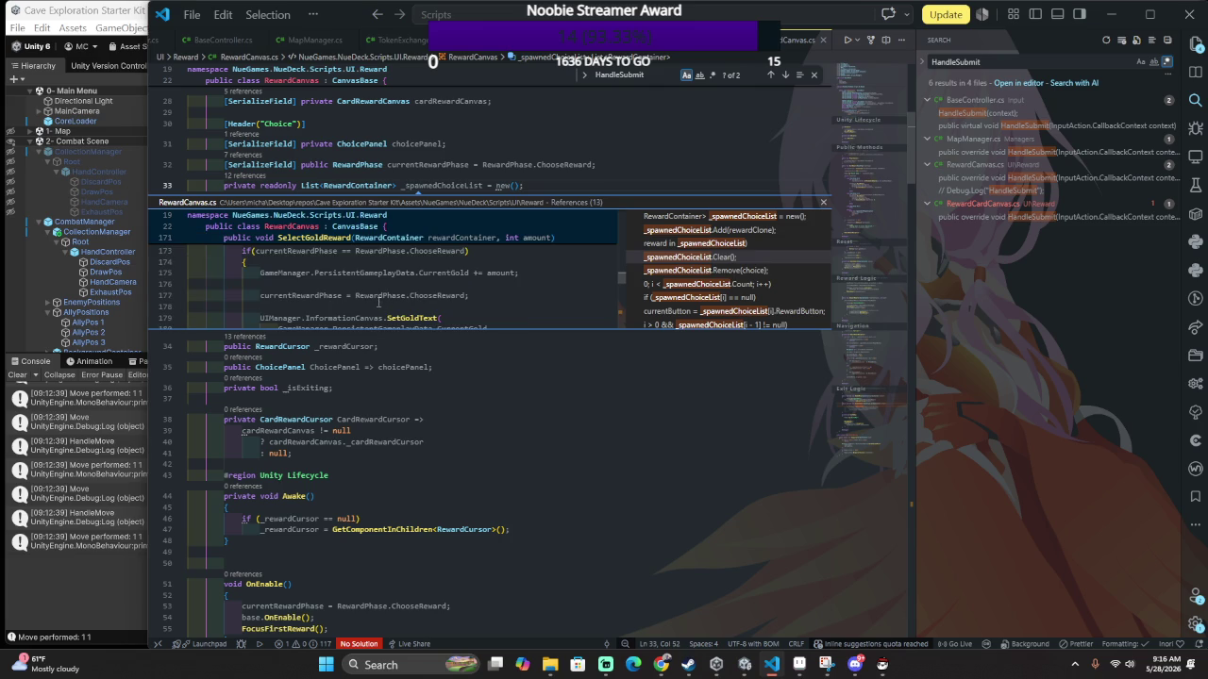
{"action": "left_click", "coordinate": [328, 306]}
{"action": "scroll", "coordinate": [341, 297], "scroll_direction": "down", "scroll_amount": 1}
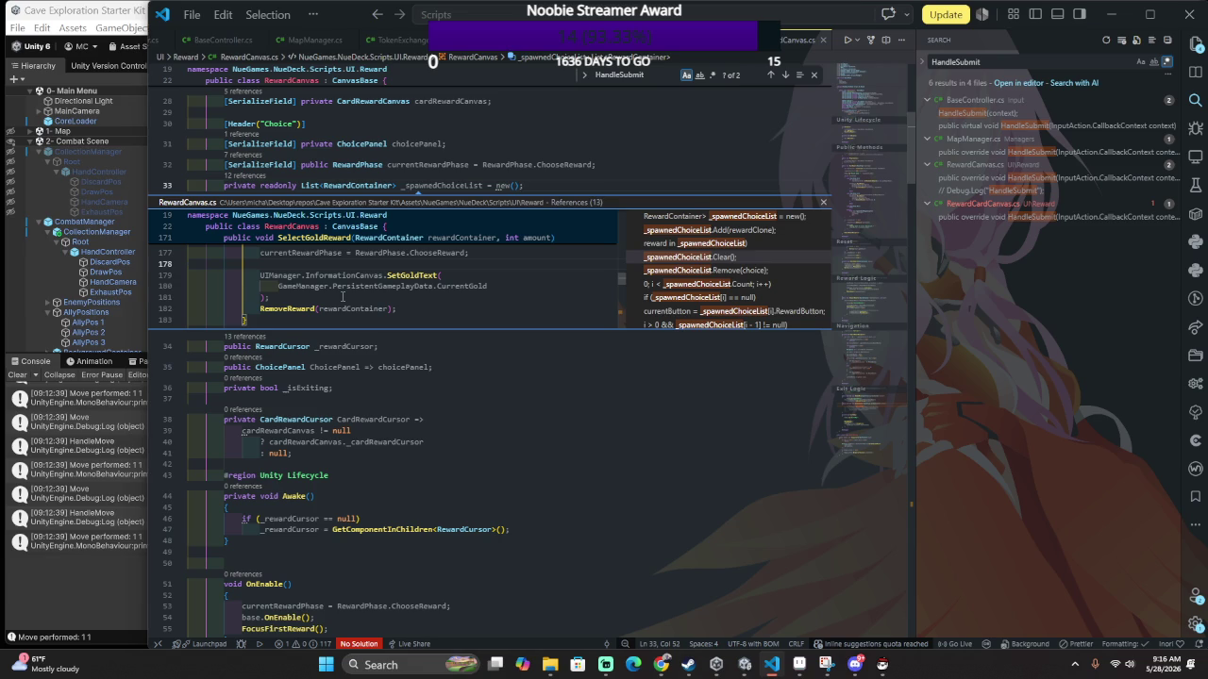
{"action": "left_click", "coordinate": [343, 296]}
{"action": "scroll", "coordinate": [342, 296], "scroll_direction": "down", "scroll_amount": 3}
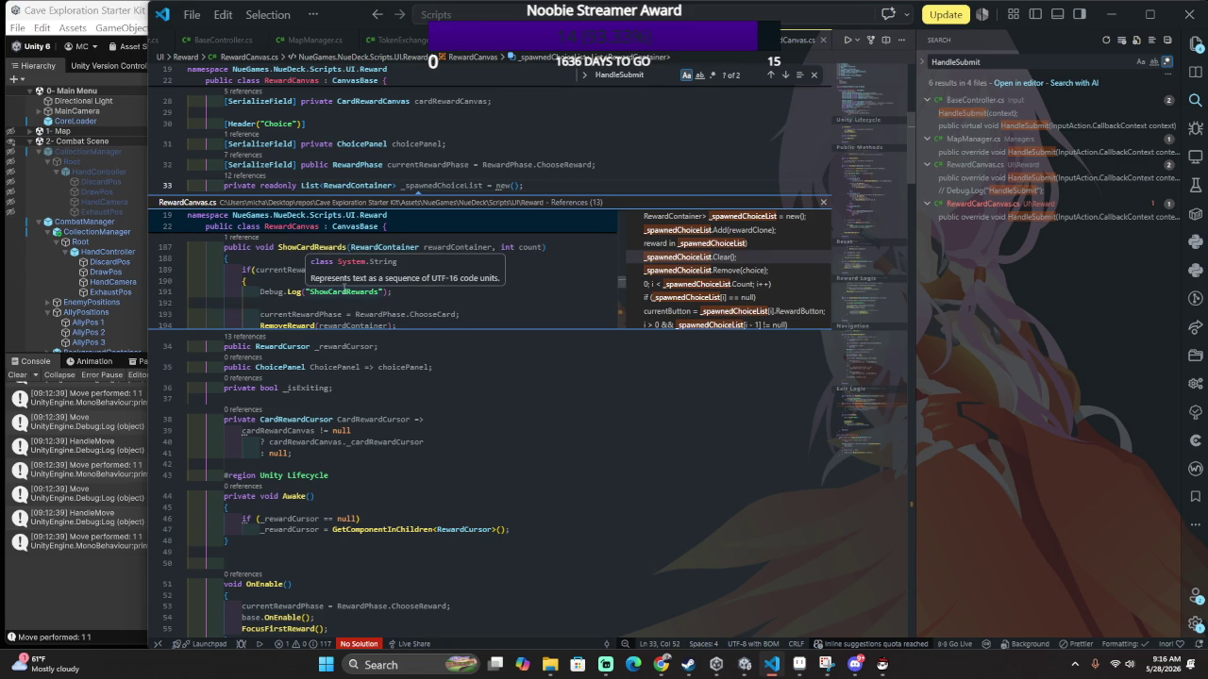
{"action": "scroll", "coordinate": [391, 315], "scroll_direction": "down", "scroll_amount": 7}
{"action": "scroll", "coordinate": [391, 315], "scroll_direction": "down", "scroll_amount": 3}
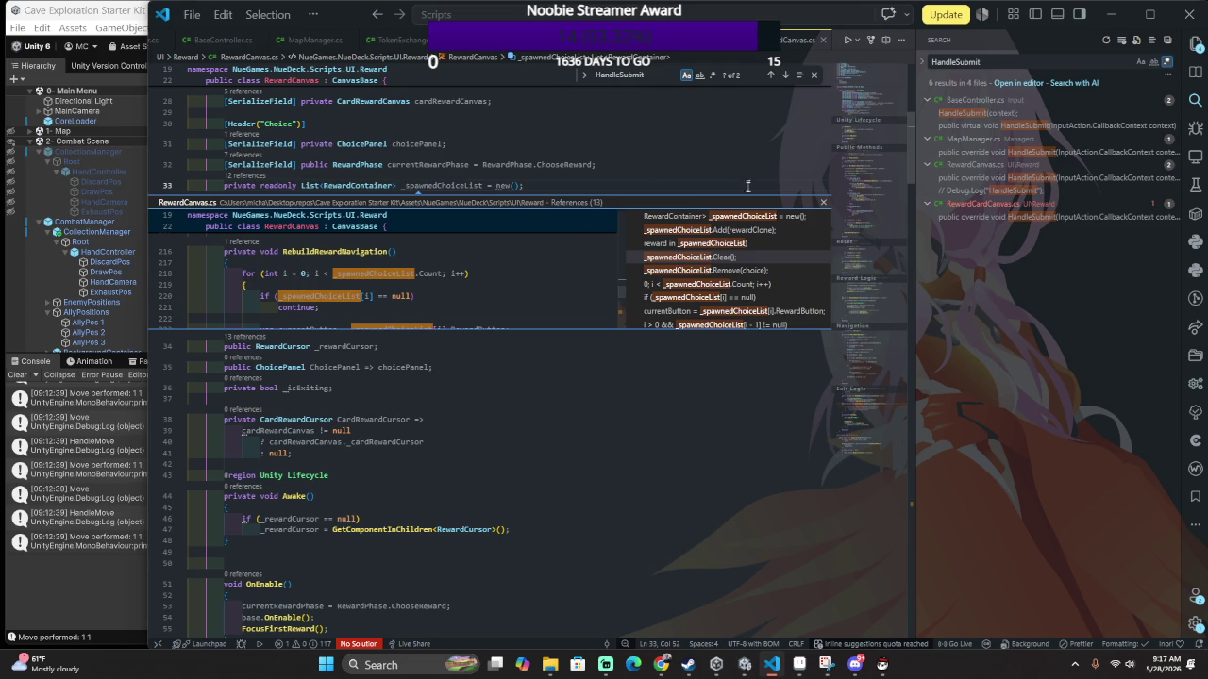
{"action": "scroll", "coordinate": [817, 198], "scroll_direction": "down", "scroll_amount": 15}
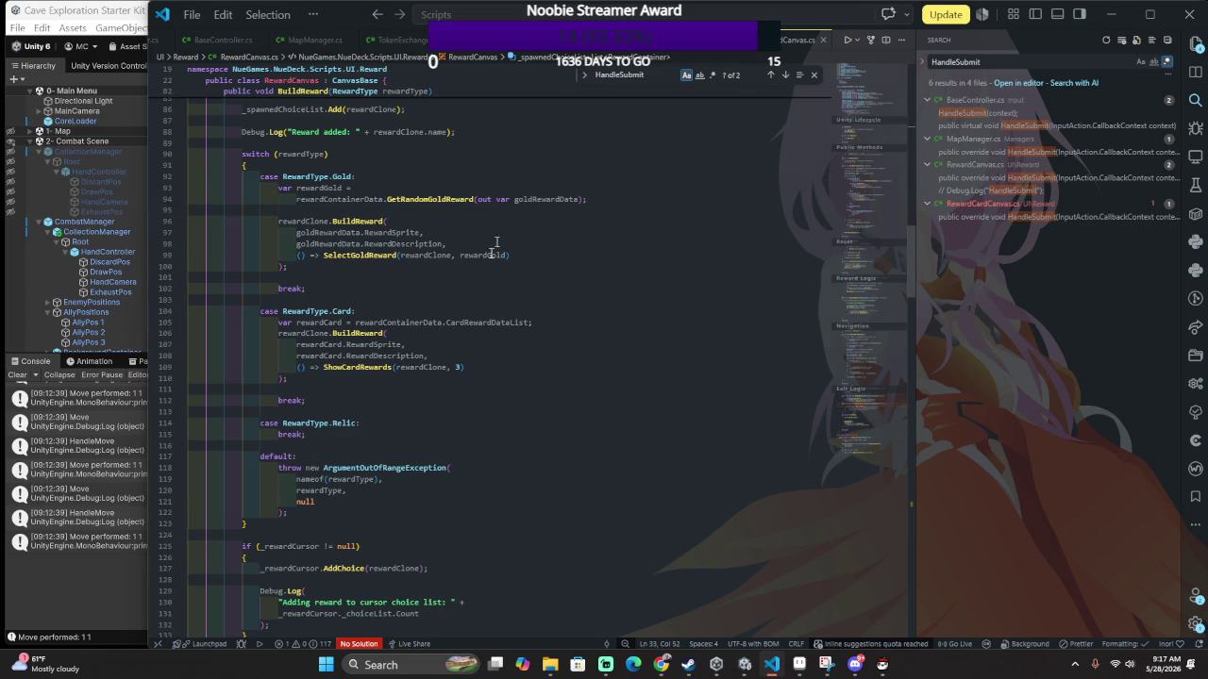
Move the "Reward added" log line to just after the switch block in BuildReward.
{"action": "scroll", "coordinate": [377, 416], "scroll_direction": "up", "scroll_amount": 3}
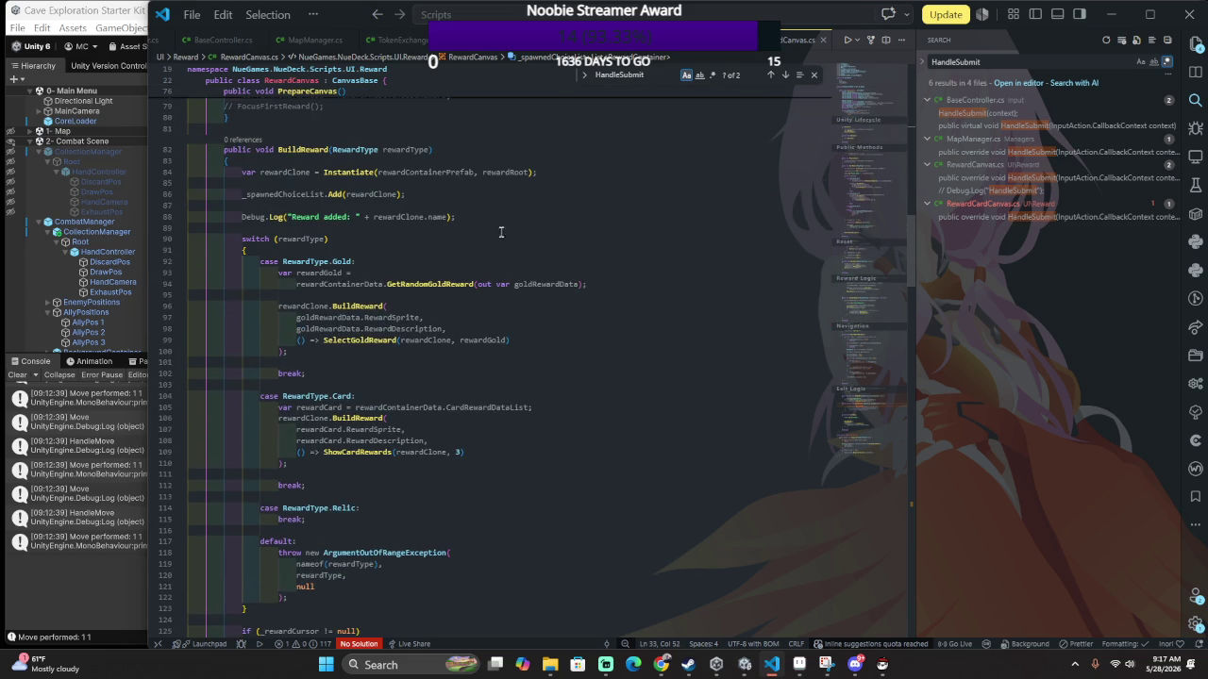
{"action": "triple_click", "coordinate": [498, 219]}
{"action": "key", "text": "ctrl+c"}
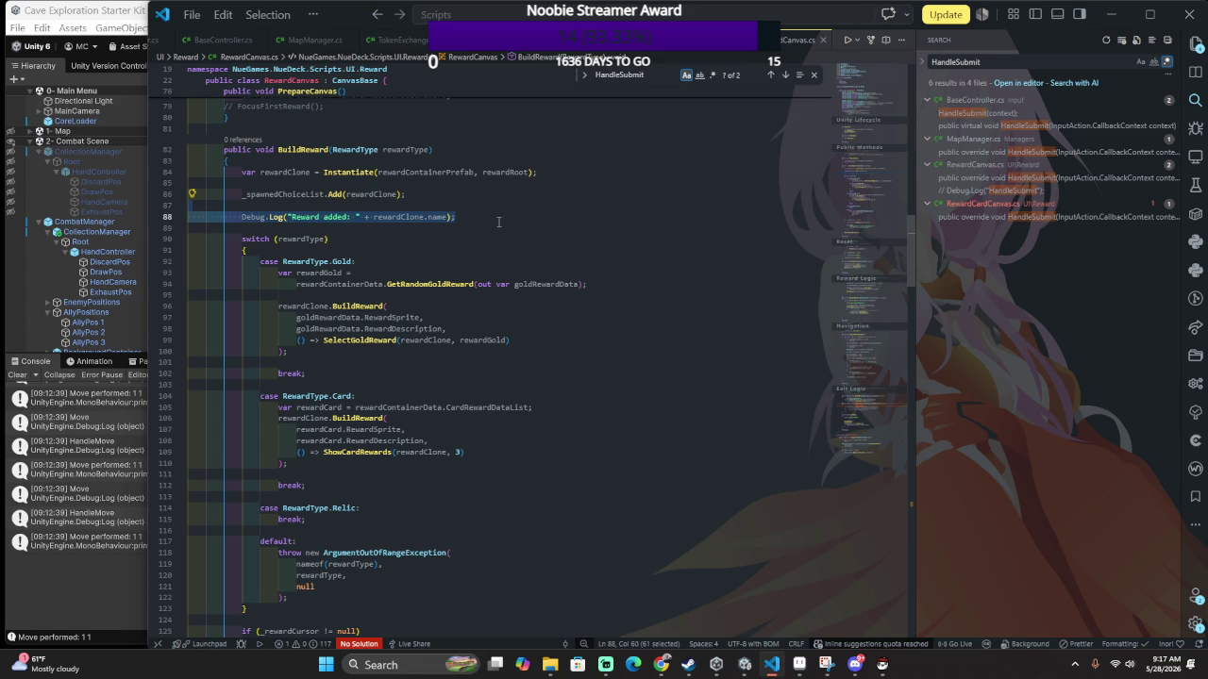
{"action": "key", "text": "BackSpace"}
{"action": "key", "text": "BackSpace"}
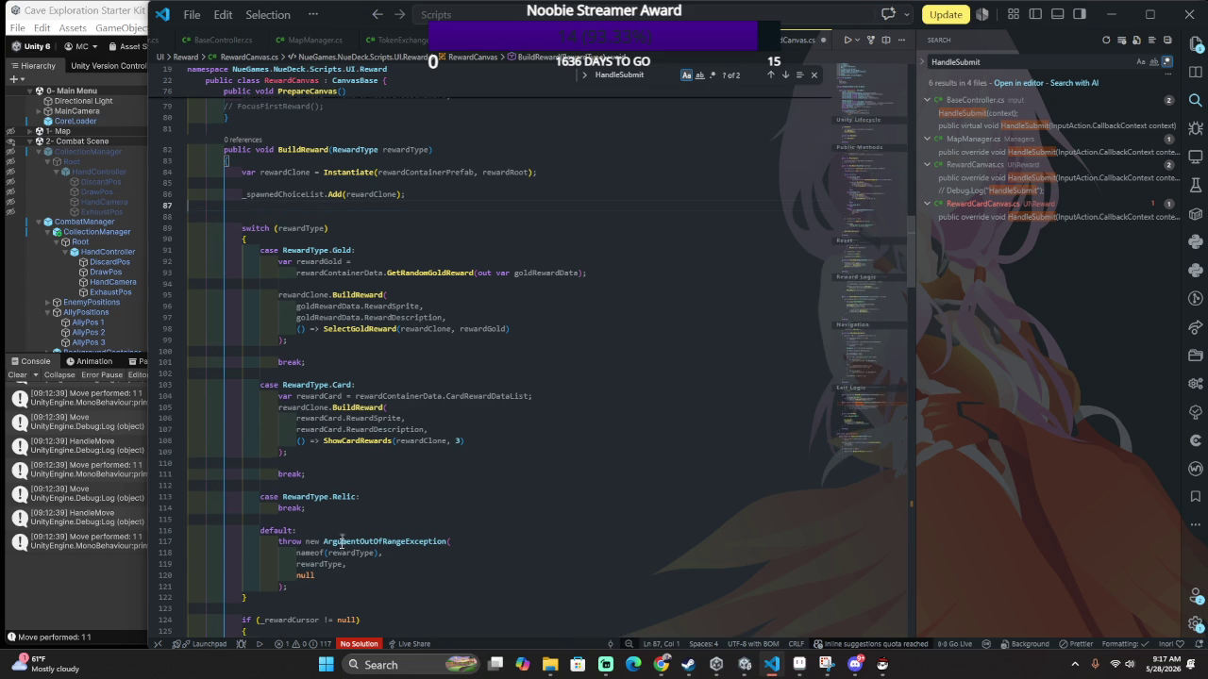
{"action": "scroll", "coordinate": [358, 274], "scroll_direction": "down", "scroll_amount": 5}
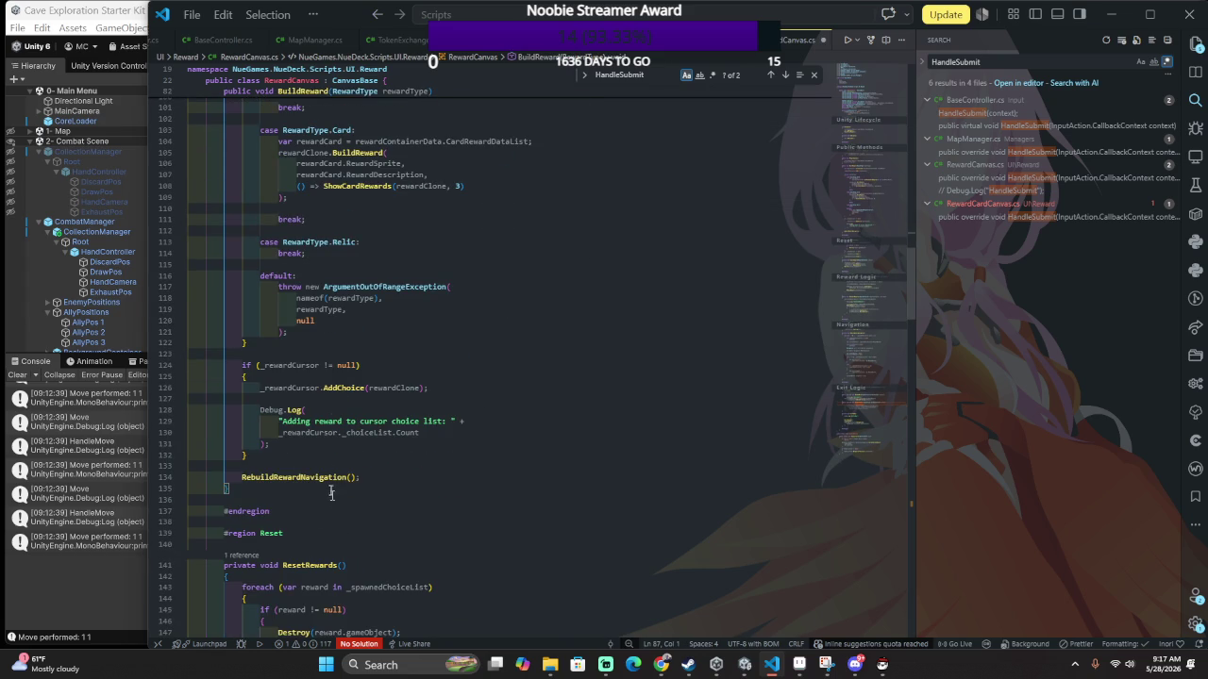
{"action": "left_click", "coordinate": [345, 353]}
{"action": "key", "text": "ctrl+v"}
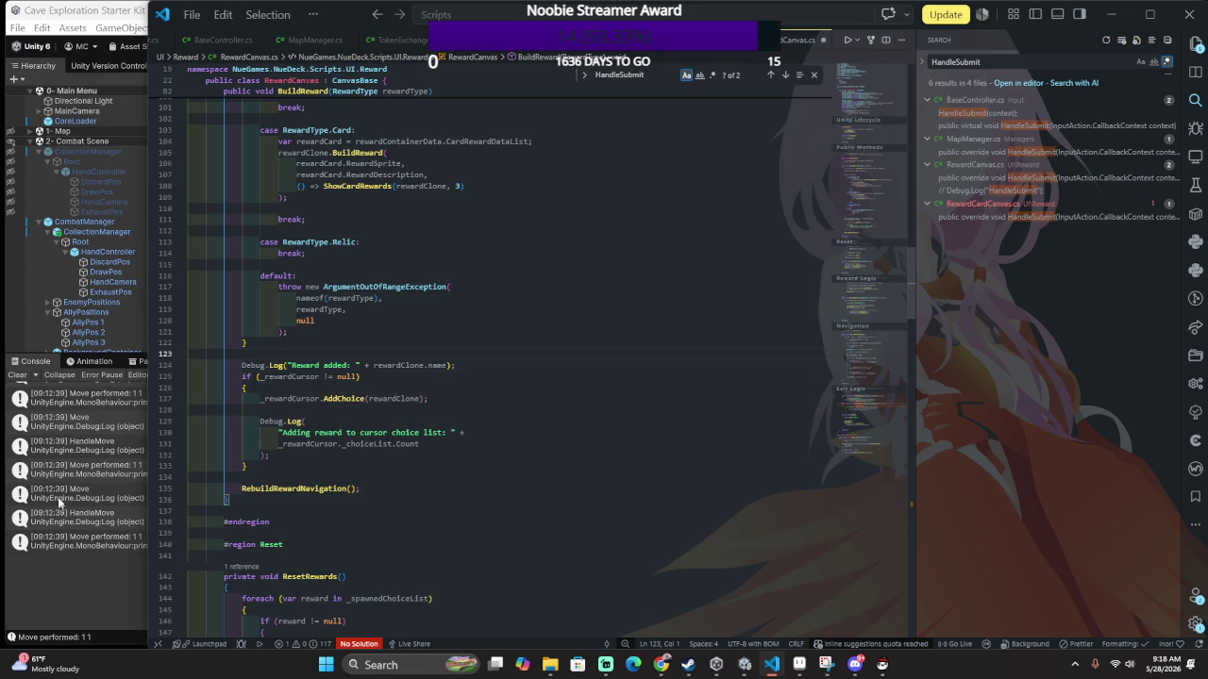
{"action": "key", "text": "BackSpace"}
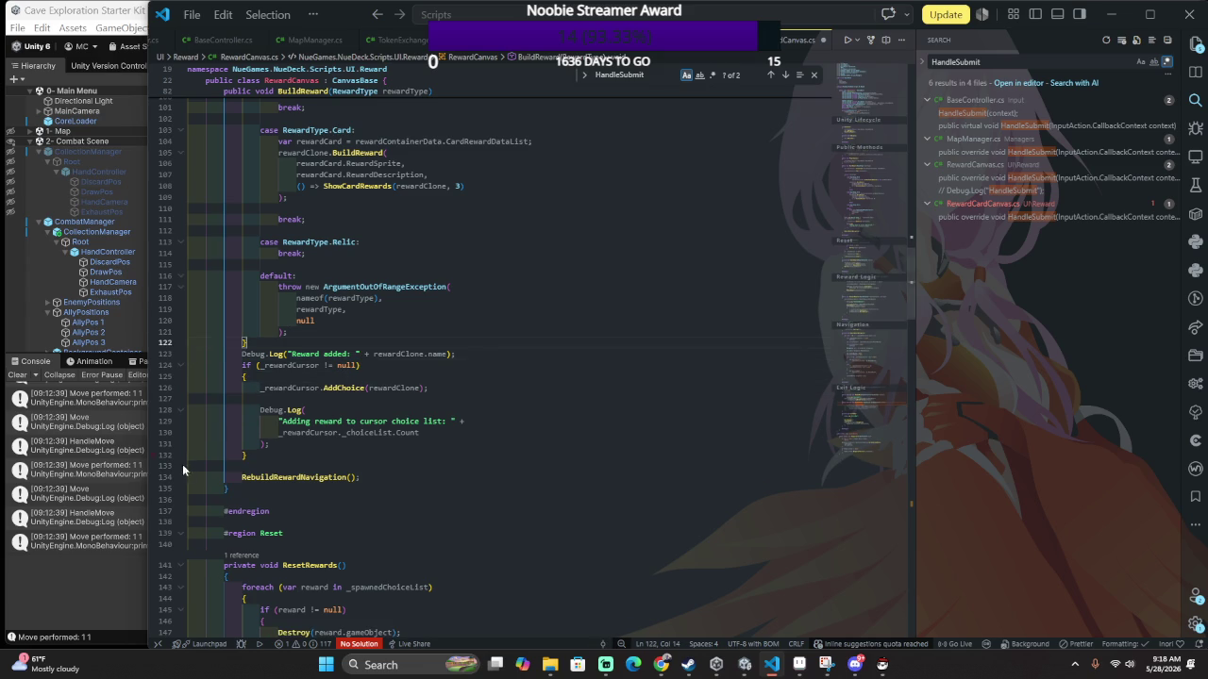
Replace the if (_rewardCursor != null) block with a direct _rewardCursor.AddChoice(rewardClone); call.
{"action": "triple_click", "coordinate": [274, 378]}
{"action": "double_click", "coordinate": [274, 386]}
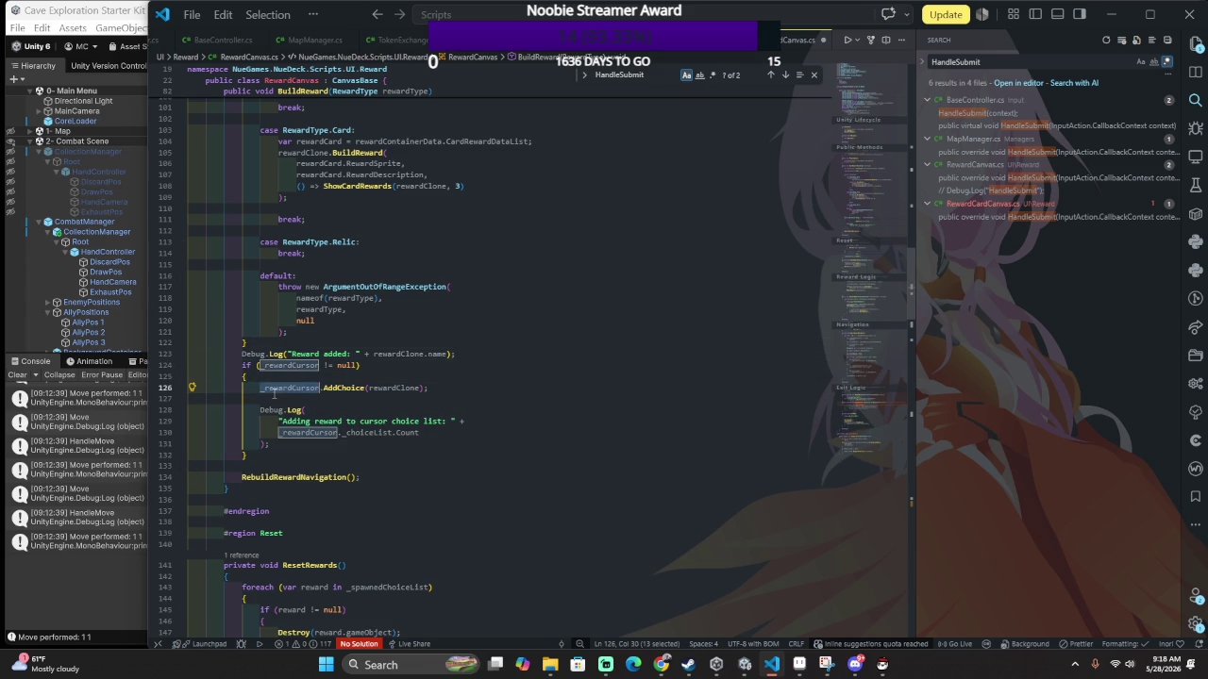
{"action": "key", "text": "shift+End"}
{"action": "key", "text": "ctrl+c"}
{"action": "key", "text": "BackSpace"}
{"action": "mouse_move", "coordinate": [248, 444]}
{"action": "left_mouse_down"}
{"action": "mouse_move", "coordinate": [217, 440]}
{"action": "mouse_move", "coordinate": [239, 365]}
{"action": "left_mouse_up"}
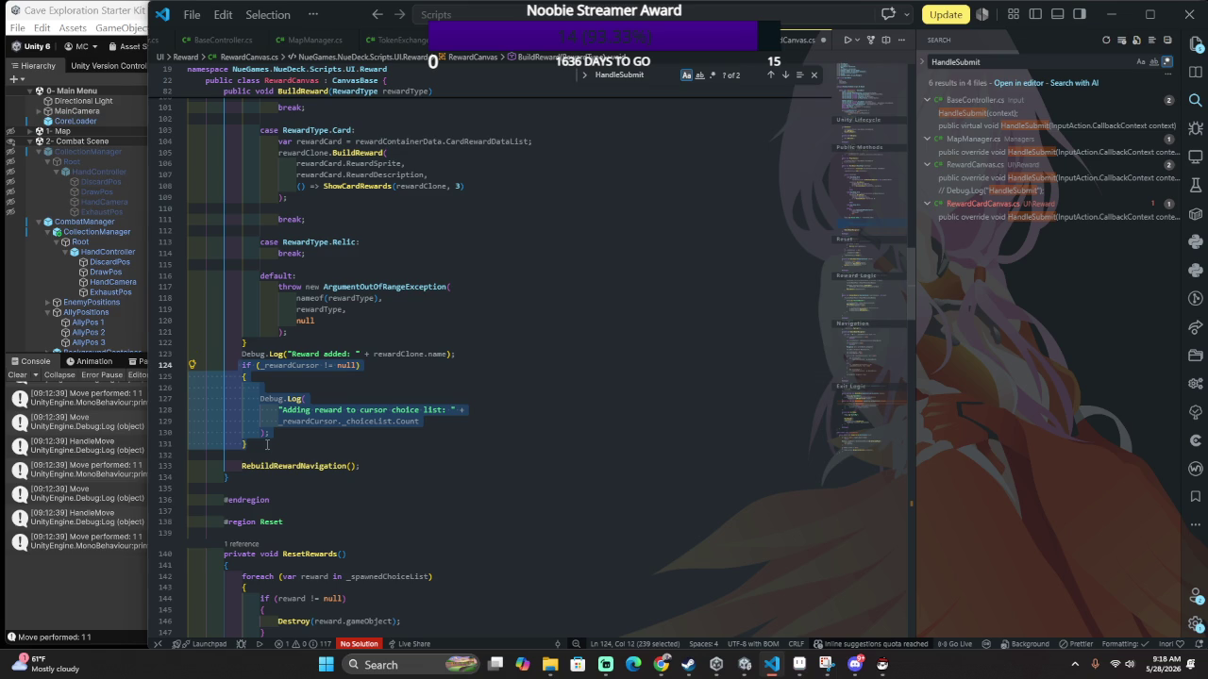
{"action": "key", "text": "ctrl+v"}
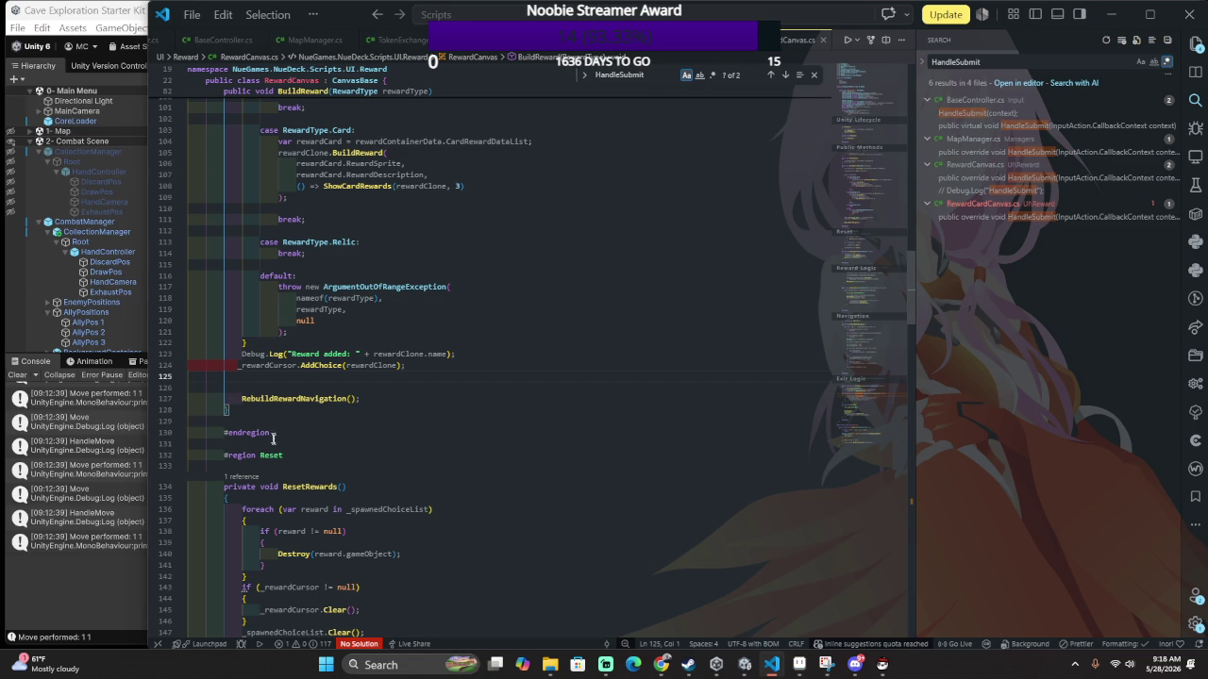
{"action": "key", "text": "alt+Tab"}
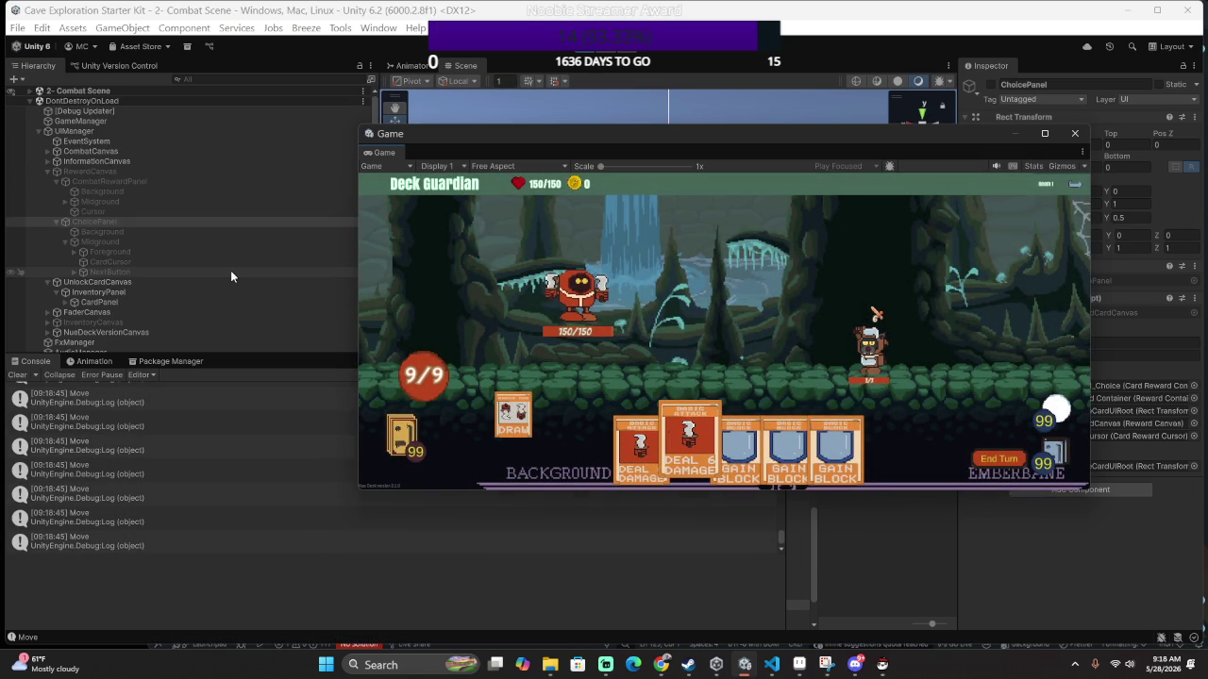
Play a card to win, arrow between Earn Some Gold and Choose Card, then stop play mode.
{"action": "key", "text": "Return"}
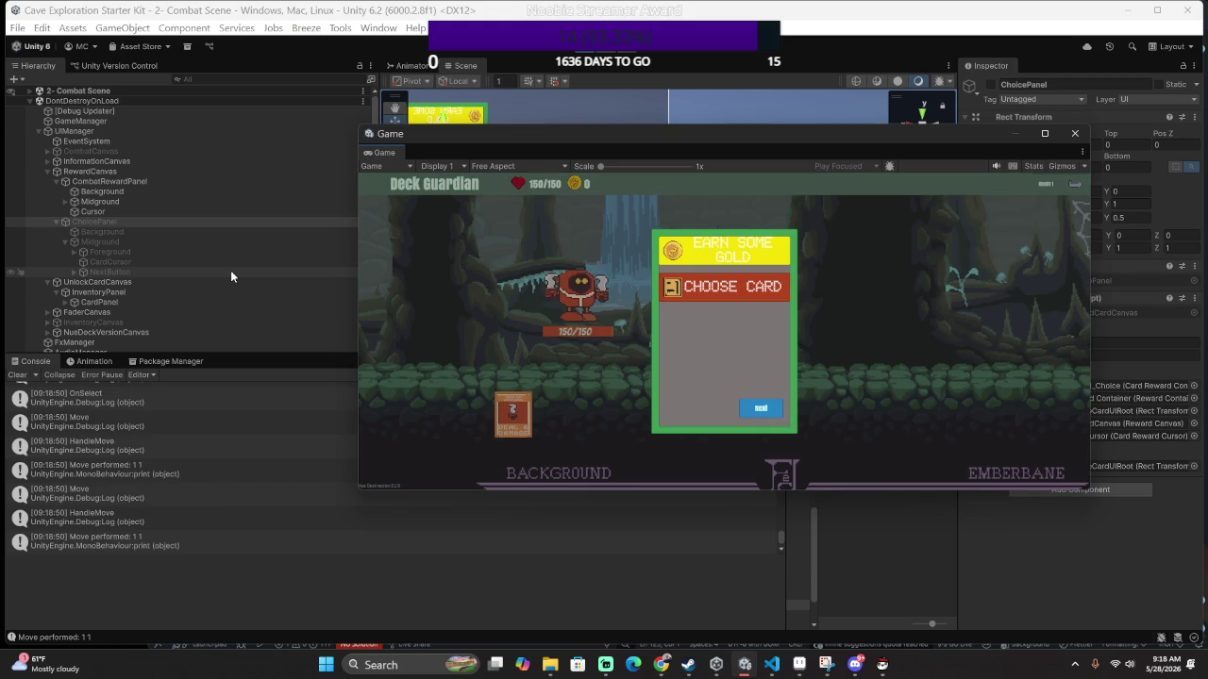
{"action": "key", "text": "Up"}
{"action": "key", "text": "Up"}
{"action": "key", "text": "Left"}
{"action": "key", "text": "Up"}
{"action": "key", "text": "Right"}
{"action": "key", "text": "Left"}
{"action": "key", "text": "Up"}
{"action": "key", "text": "Right"}
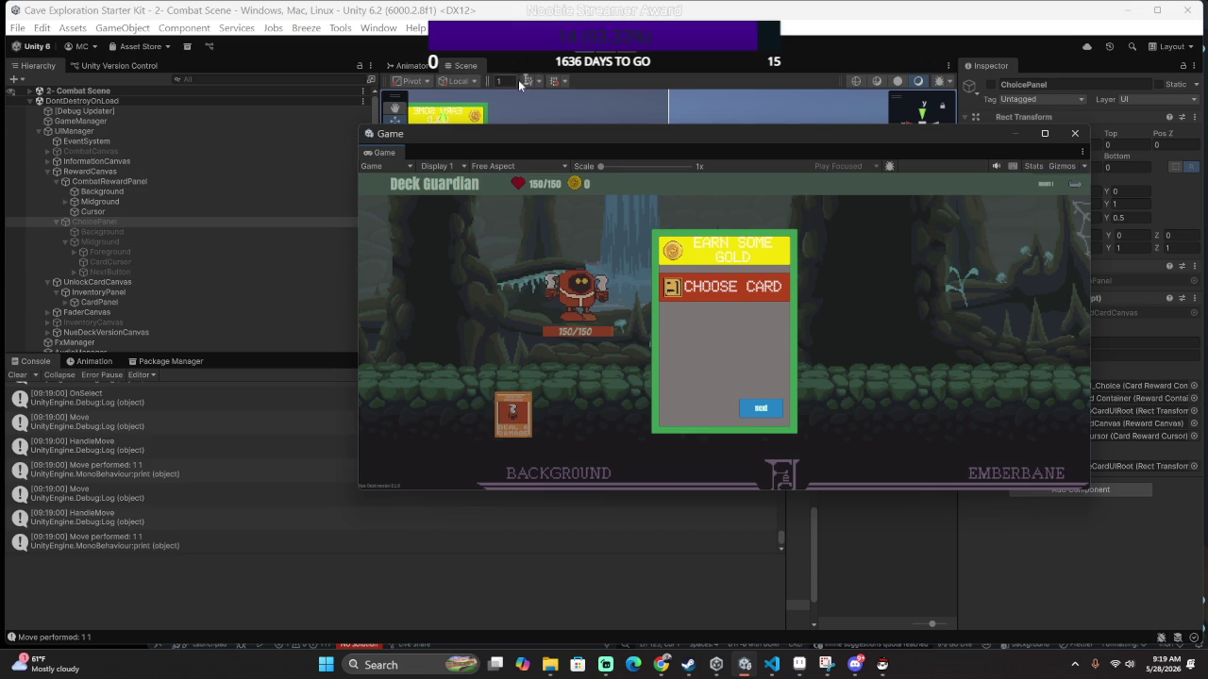
{"action": "left_click", "coordinate": [586, 55]}
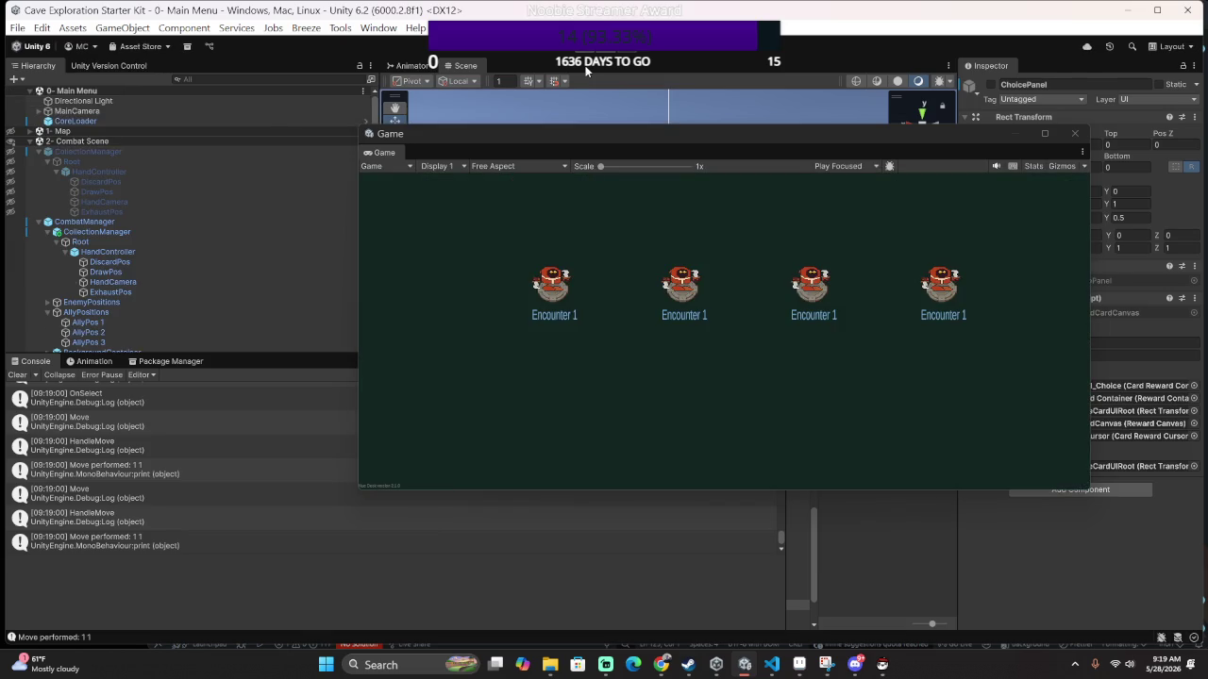
Return to RewardCanvas.cs and scroll through it, placing the caret after the commented FocusFirstReward call.
{"action": "key", "text": "alt+Tab"}
{"action": "scroll", "coordinate": [532, 412], "scroll_direction": "down", "scroll_amount": 8}
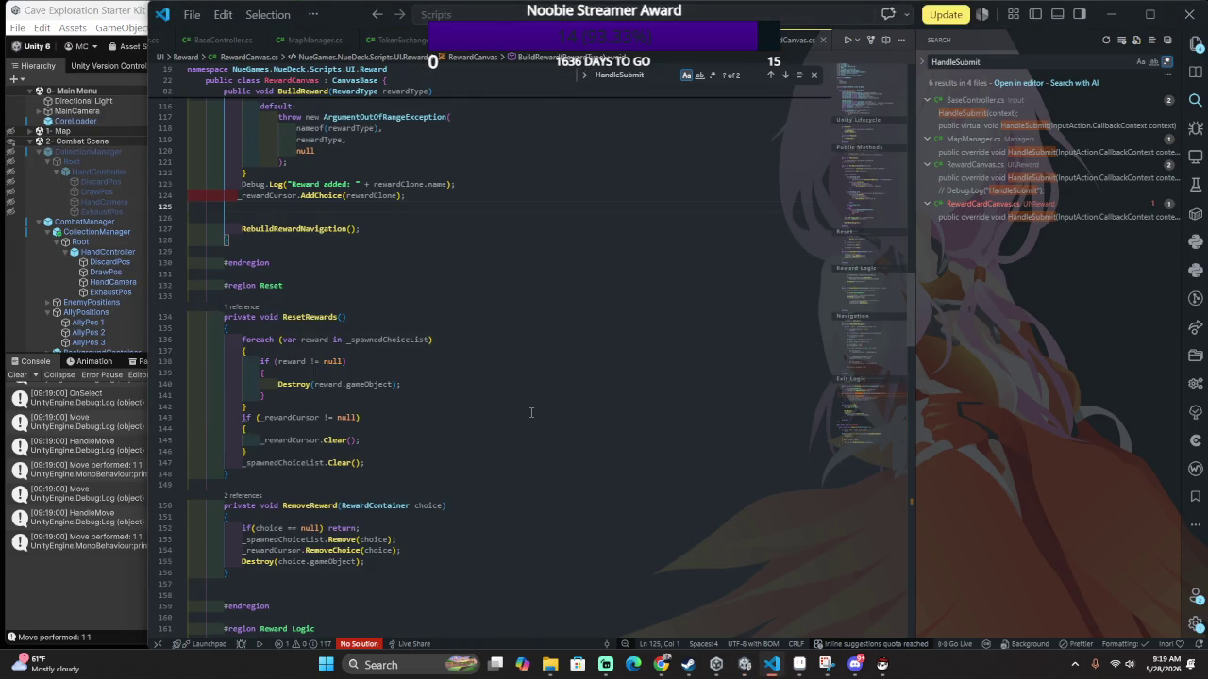
{"action": "scroll", "coordinate": [531, 413], "scroll_direction": "down", "scroll_amount": 1}
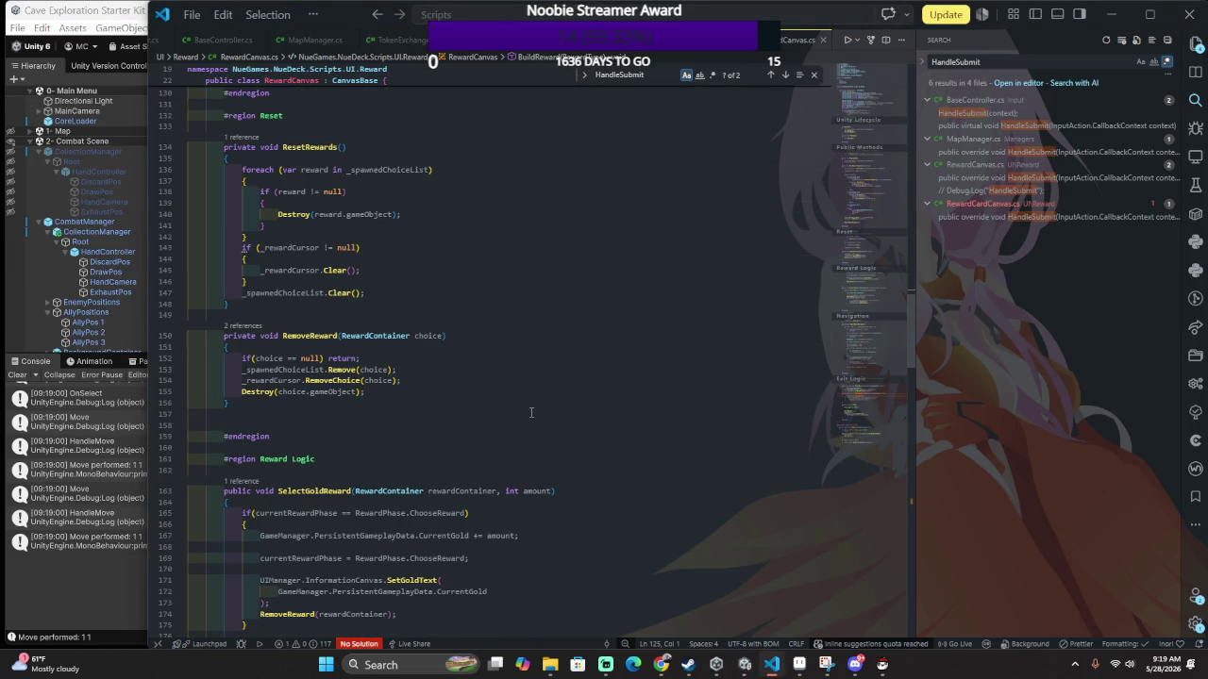
{"action": "scroll", "coordinate": [531, 413], "scroll_direction": "down", "scroll_amount": 5}
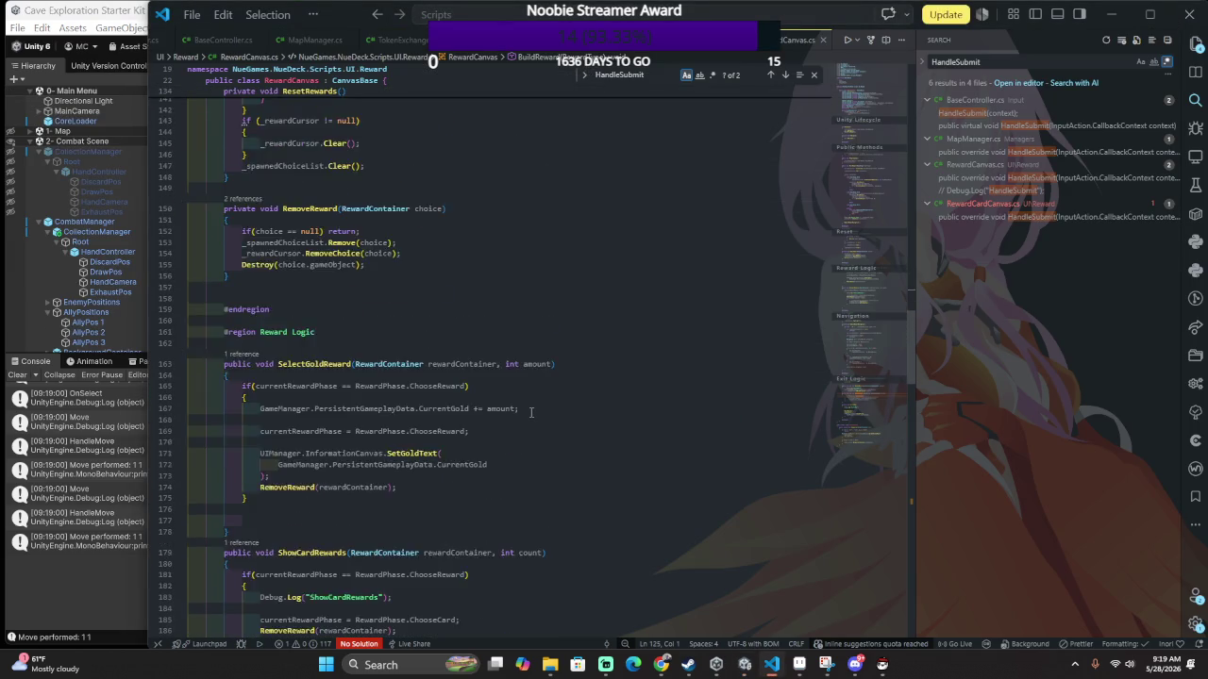
{"action": "scroll", "coordinate": [531, 412], "scroll_direction": "down", "scroll_amount": 5}
{"action": "scroll", "coordinate": [531, 413], "scroll_direction": "up", "scroll_amount": 10}
{"action": "scroll", "coordinate": [531, 412], "scroll_direction": "up", "scroll_amount": 20}
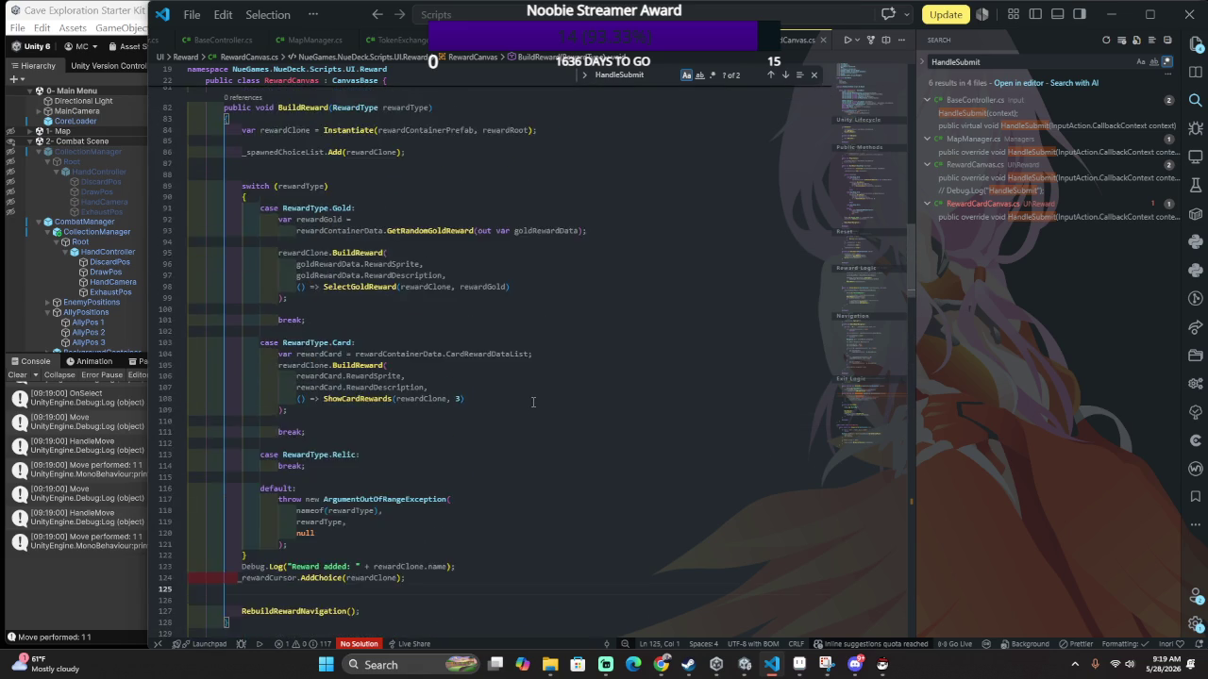
{"action": "scroll", "coordinate": [534, 399], "scroll_direction": "up", "scroll_amount": 5}
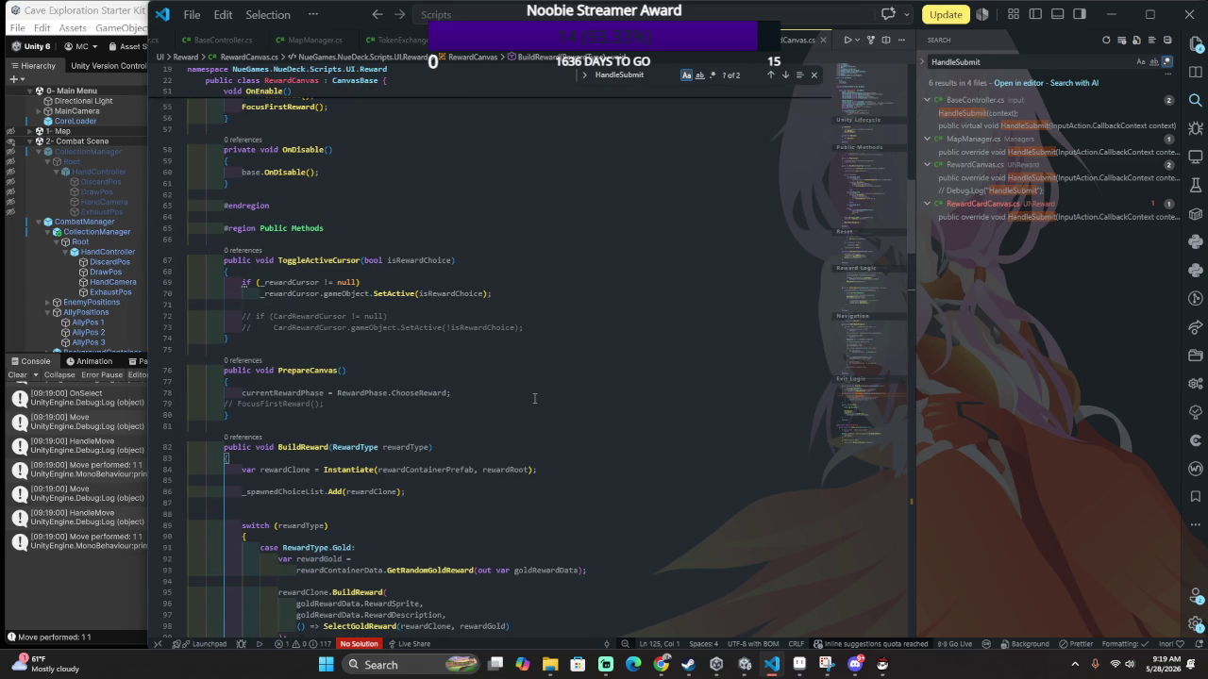
{"action": "left_click", "coordinate": [501, 406]}
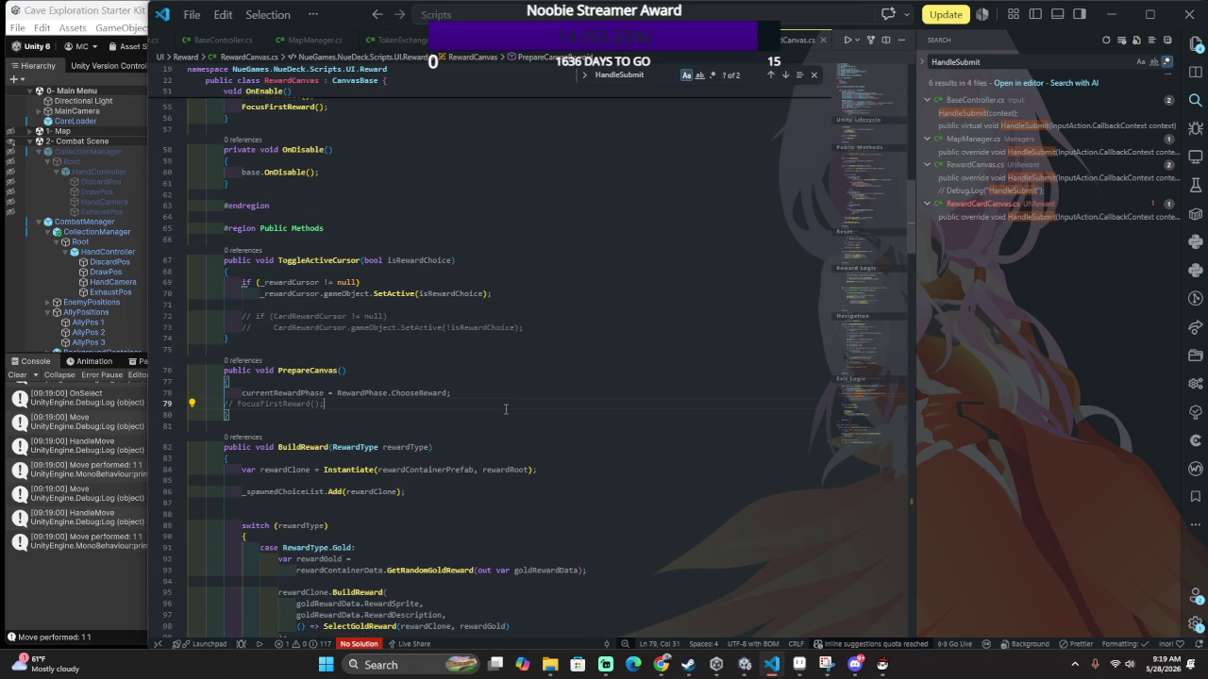
{"action": "scroll", "coordinate": [505, 410], "scroll_direction": "up", "scroll_amount": 2}
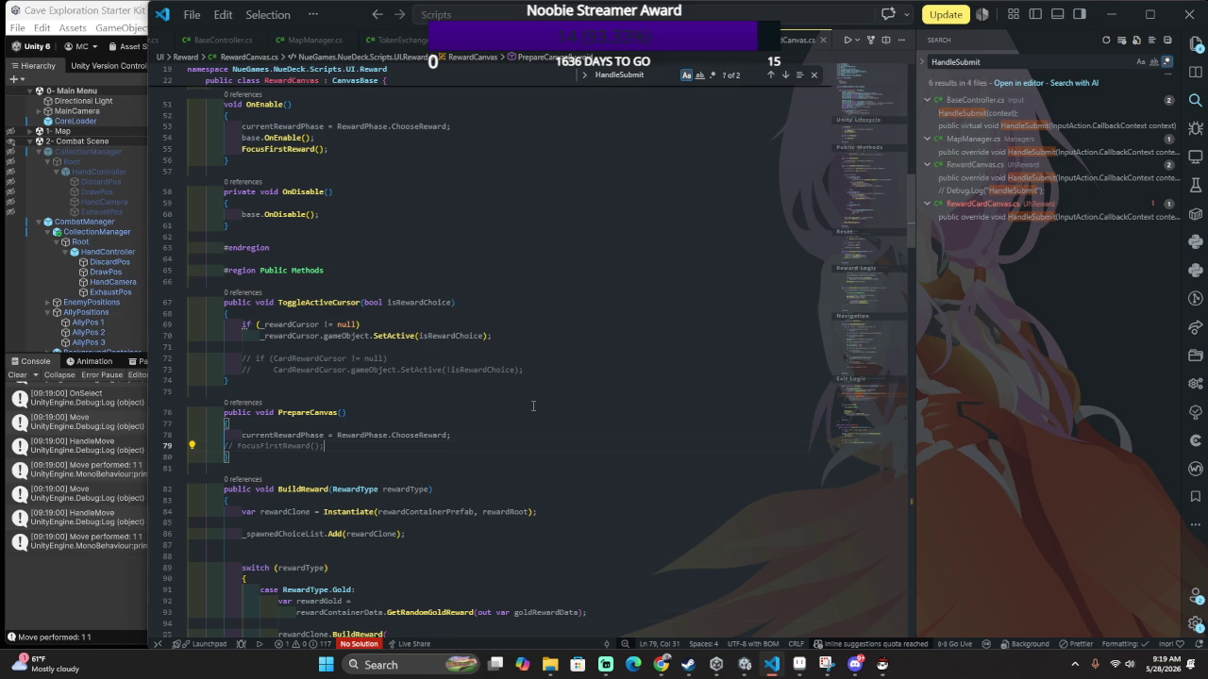
{"action": "scroll", "coordinate": [533, 406], "scroll_direction": "up", "scroll_amount": 5}
{"action": "scroll", "coordinate": [533, 405], "scroll_direction": "down", "scroll_amount": 5}
{"action": "scroll", "coordinate": [533, 413], "scroll_direction": "down", "scroll_amount": 5}
{"action": "scroll", "coordinate": [535, 413], "scroll_direction": "up", "scroll_amount": 9}
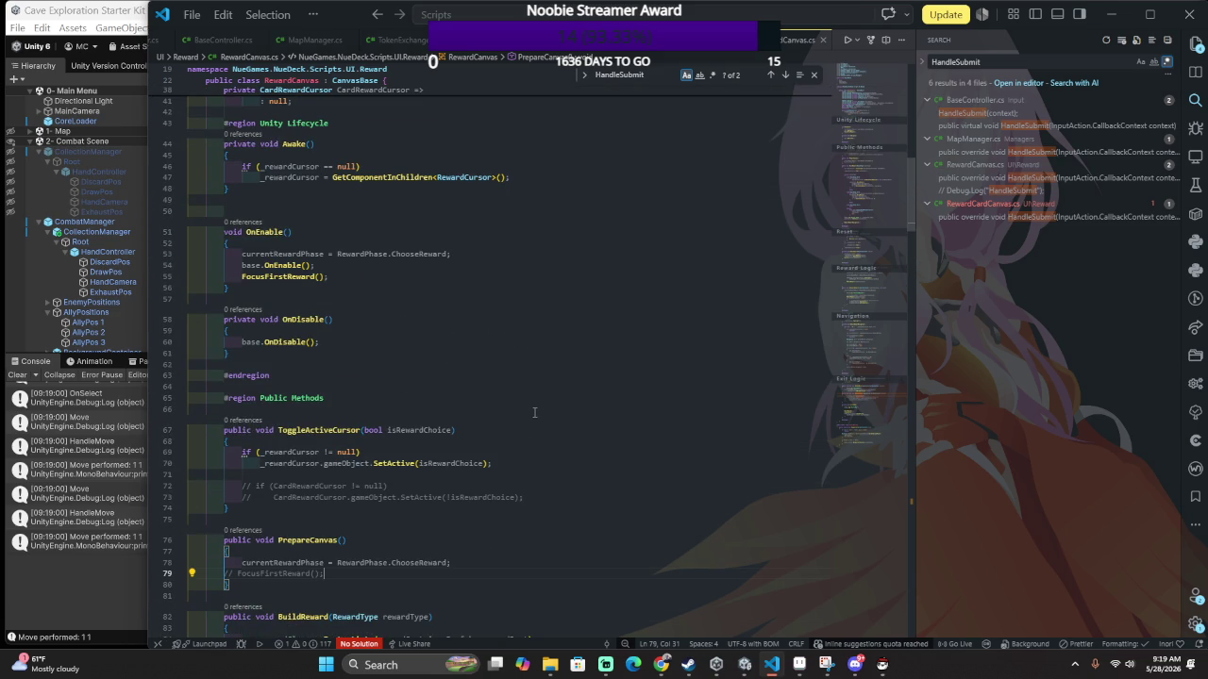
{"action": "scroll", "coordinate": [534, 412], "scroll_direction": "up", "scroll_amount": 3}
Peek _spawnedChoiceList references, then select and review the field declarations on lines 33–36.
{"action": "left_click", "coordinate": [244, 120]}
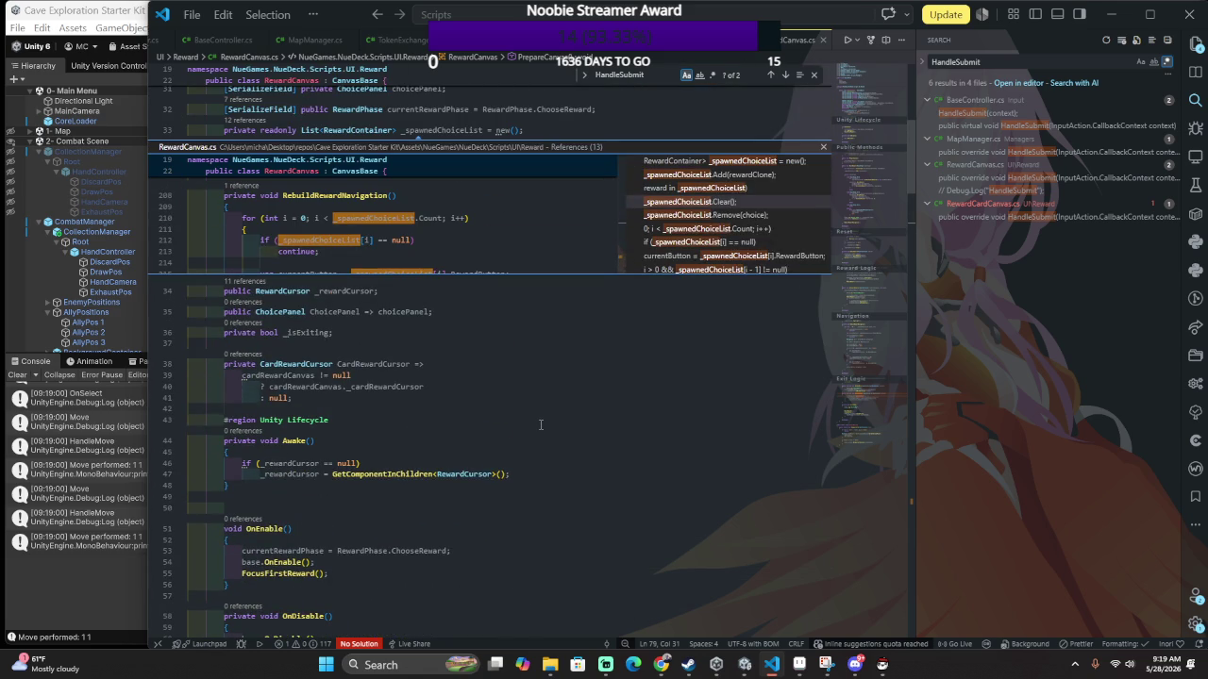
{"action": "left_click", "coordinate": [822, 149]}
{"action": "scroll", "coordinate": [517, 324], "scroll_direction": "up", "scroll_amount": 2}
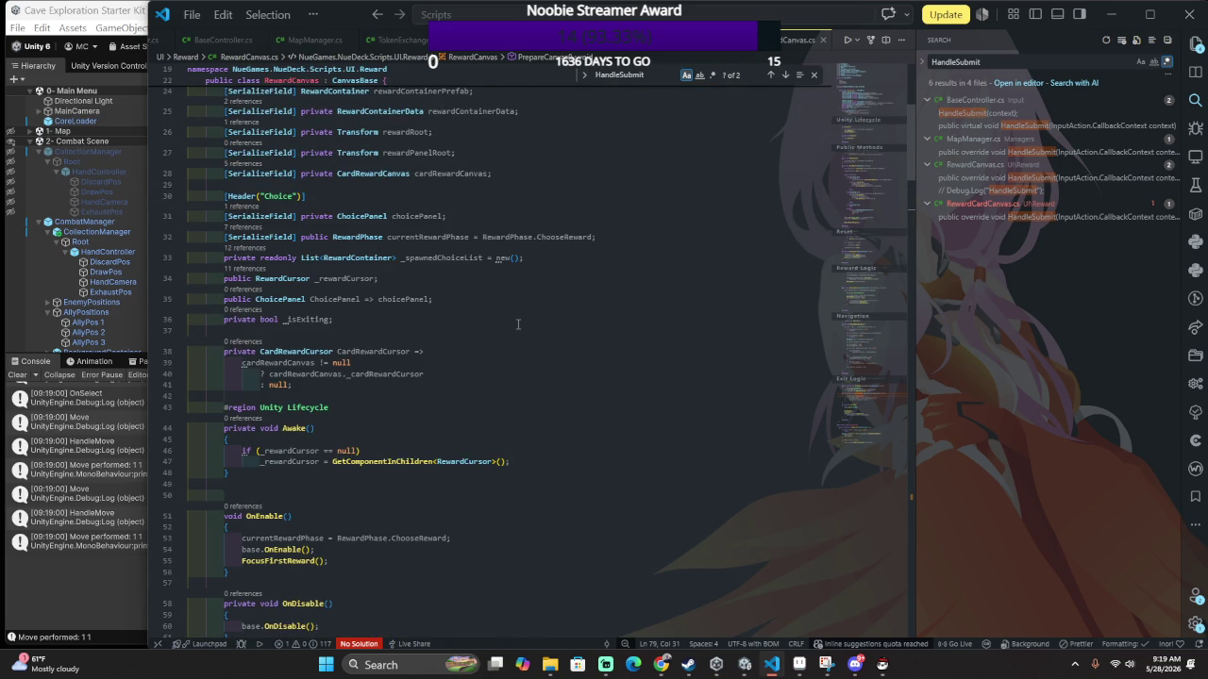
{"action": "scroll", "coordinate": [517, 324], "scroll_direction": "up", "scroll_amount": 2}
{"action": "mouse_move", "coordinate": [397, 446]}
{"action": "left_mouse_down"}
{"action": "mouse_move", "coordinate": [562, 406]}
{"action": "mouse_move", "coordinate": [566, 385]}
{"action": "left_mouse_up"}
{"action": "left_click_drag", "start_coordinate": [500, 462], "coordinate": [546, 355]}
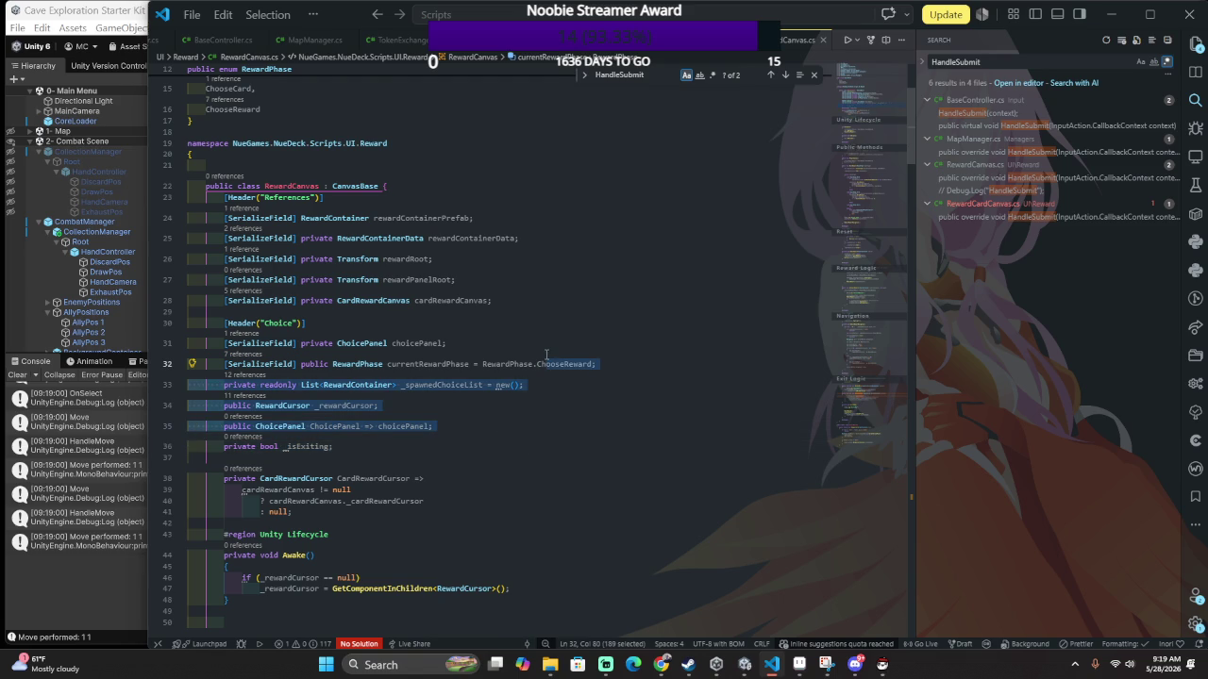
{"action": "left_click", "coordinate": [543, 397]}
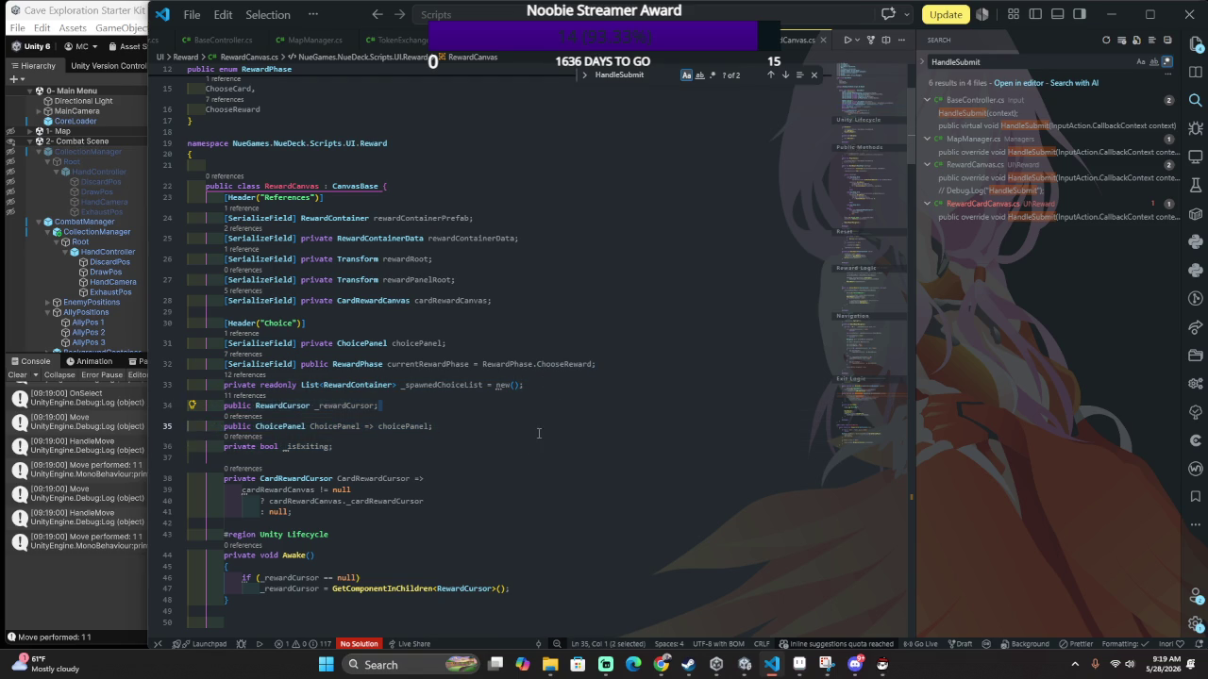
{"action": "left_click", "coordinate": [572, 396]}
{"action": "left_click", "coordinate": [576, 408]}
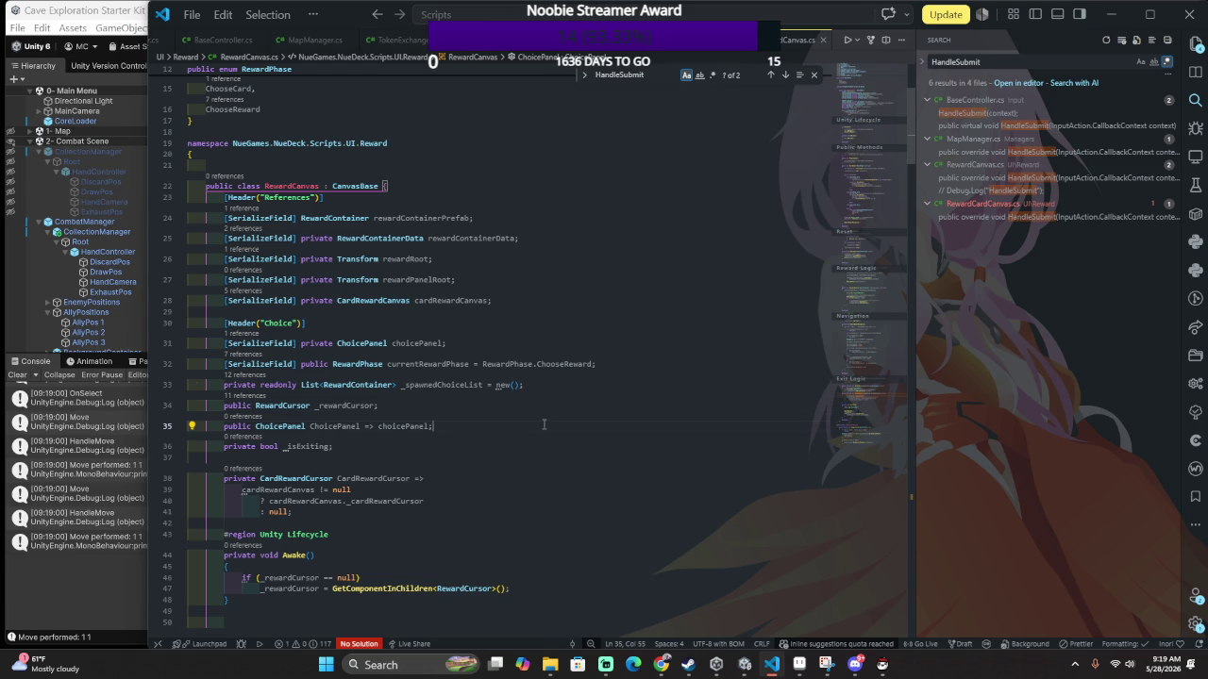
{"action": "mouse_move", "coordinate": [585, 379]}
{"action": "left_mouse_down"}
{"action": "mouse_move", "coordinate": [529, 436]}
{"action": "mouse_move", "coordinate": [571, 385]}
{"action": "left_mouse_up"}
{"action": "left_click", "coordinate": [529, 455]}
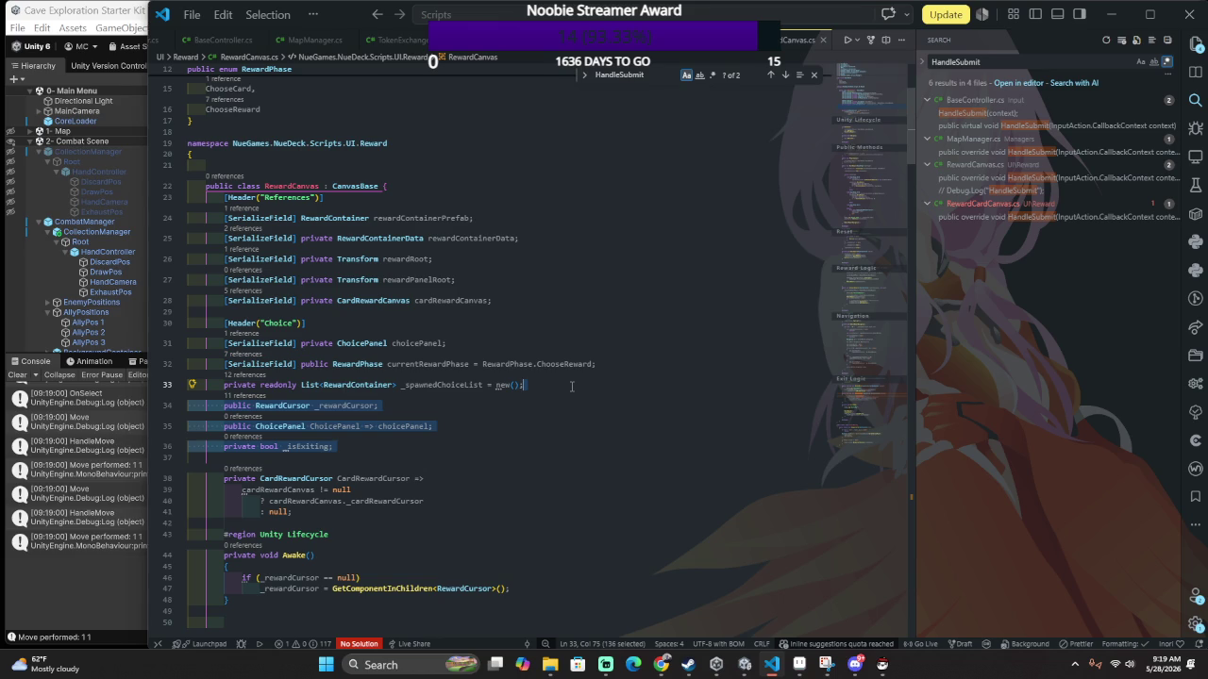
{"action": "scroll", "coordinate": [571, 386], "scroll_direction": "down", "scroll_amount": 5}
{"action": "scroll", "coordinate": [552, 394], "scroll_direction": "up", "scroll_amount": 6}
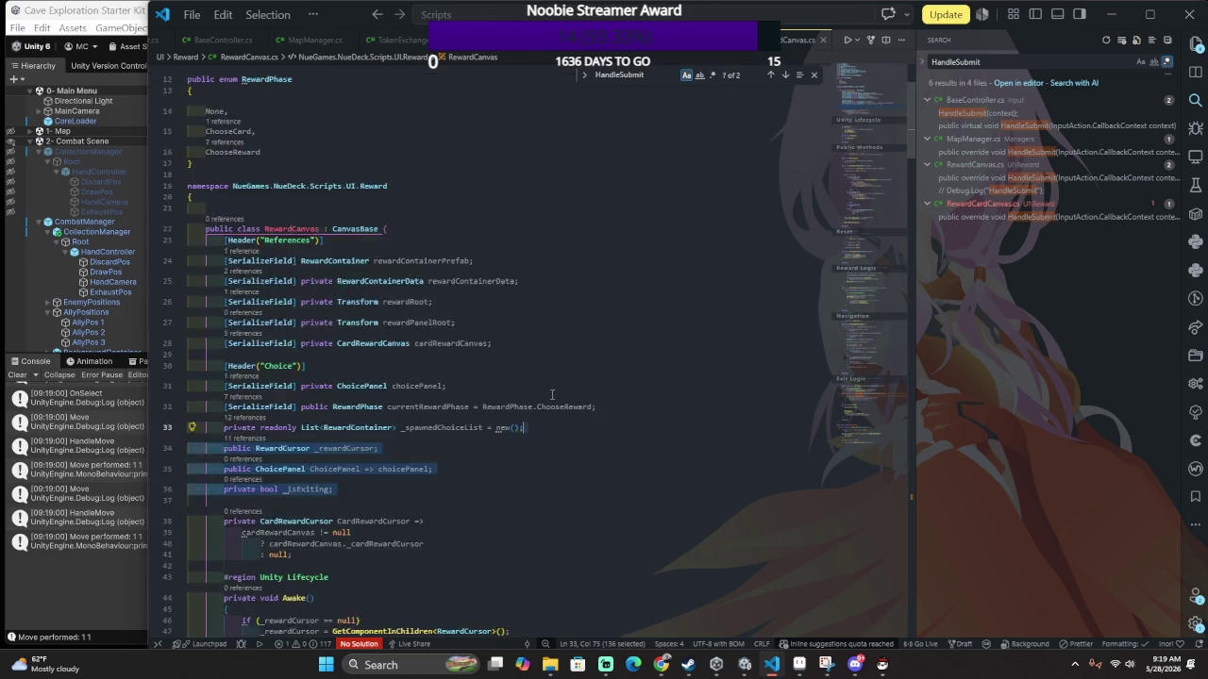
{"action": "scroll", "coordinate": [552, 395], "scroll_direction": "up", "scroll_amount": 3}
{"action": "scroll", "coordinate": [547, 400], "scroll_direction": "down", "scroll_amount": 4}
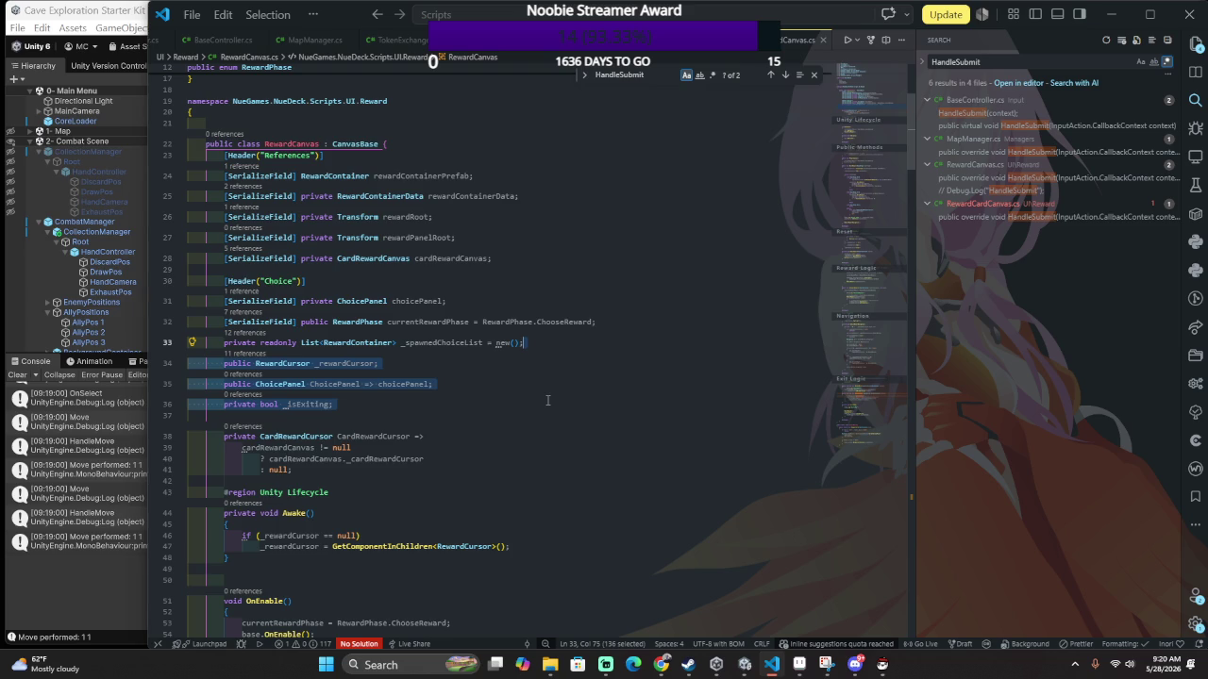
{"action": "scroll", "coordinate": [547, 400], "scroll_direction": "down", "scroll_amount": 3}
{"action": "scroll", "coordinate": [533, 414], "scroll_direction": "up", "scroll_amount": 2}
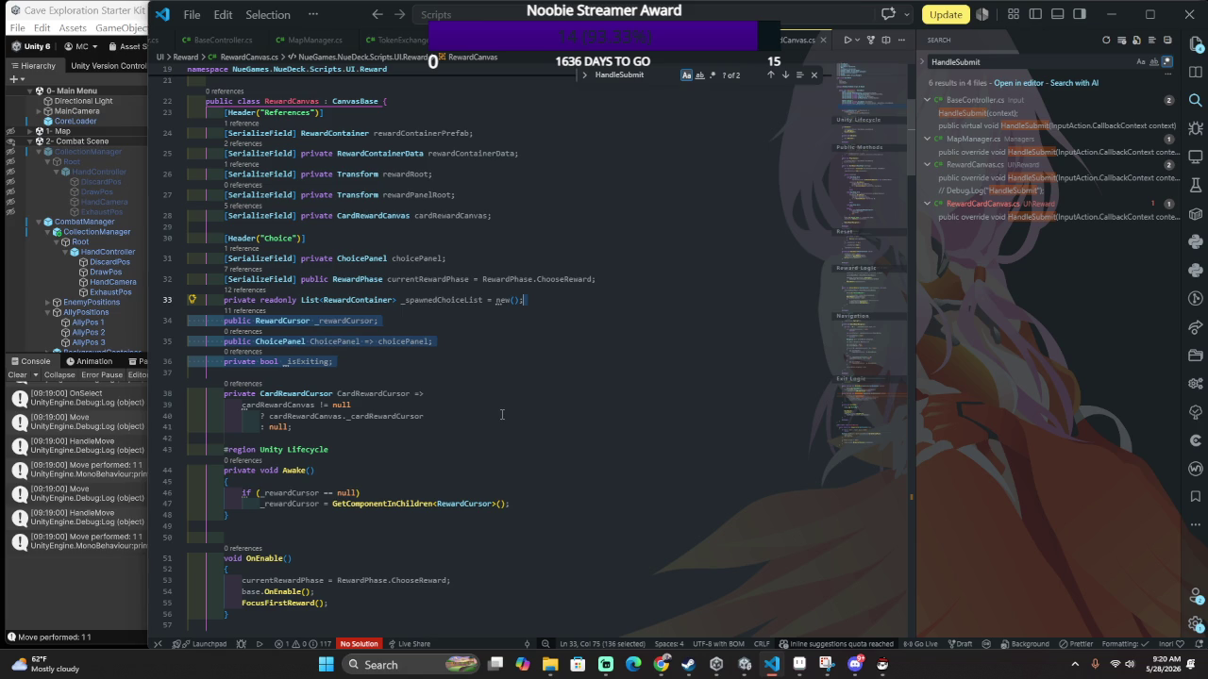
{"action": "scroll", "coordinate": [501, 420], "scroll_direction": "down", "scroll_amount": 8}
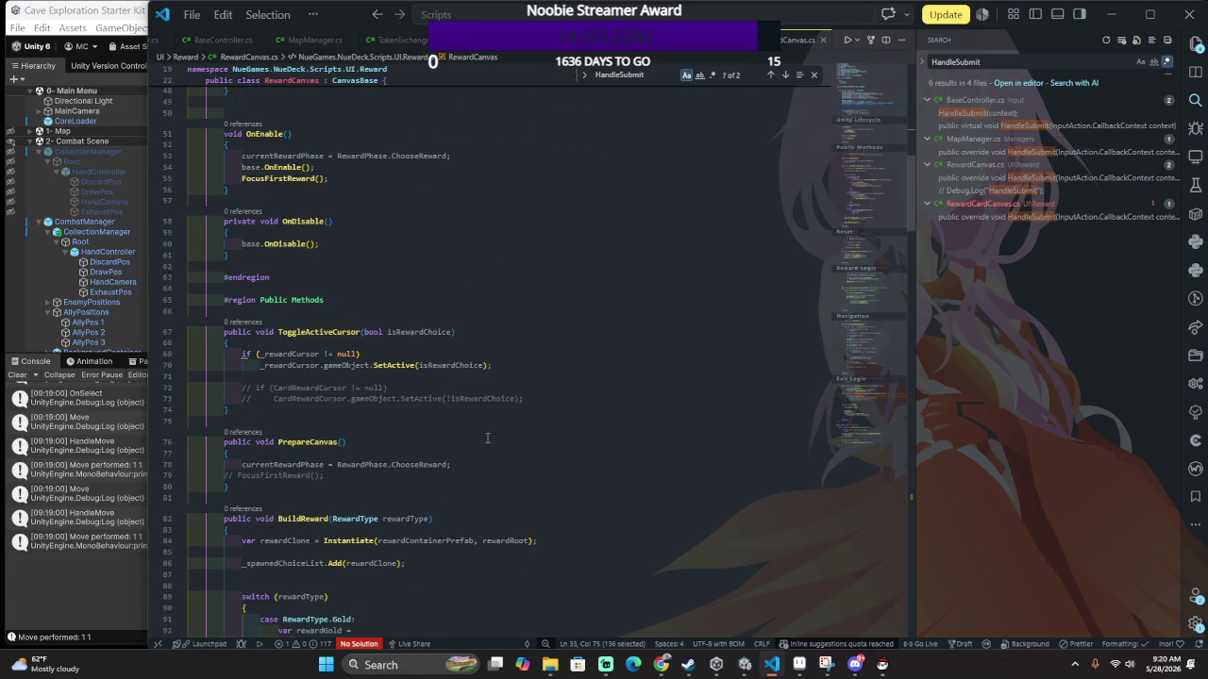
{"action": "scroll", "coordinate": [487, 434], "scroll_direction": "up", "scroll_amount": 6}
{"action": "scroll", "coordinate": [487, 434], "scroll_direction": "up", "scroll_amount": 2}
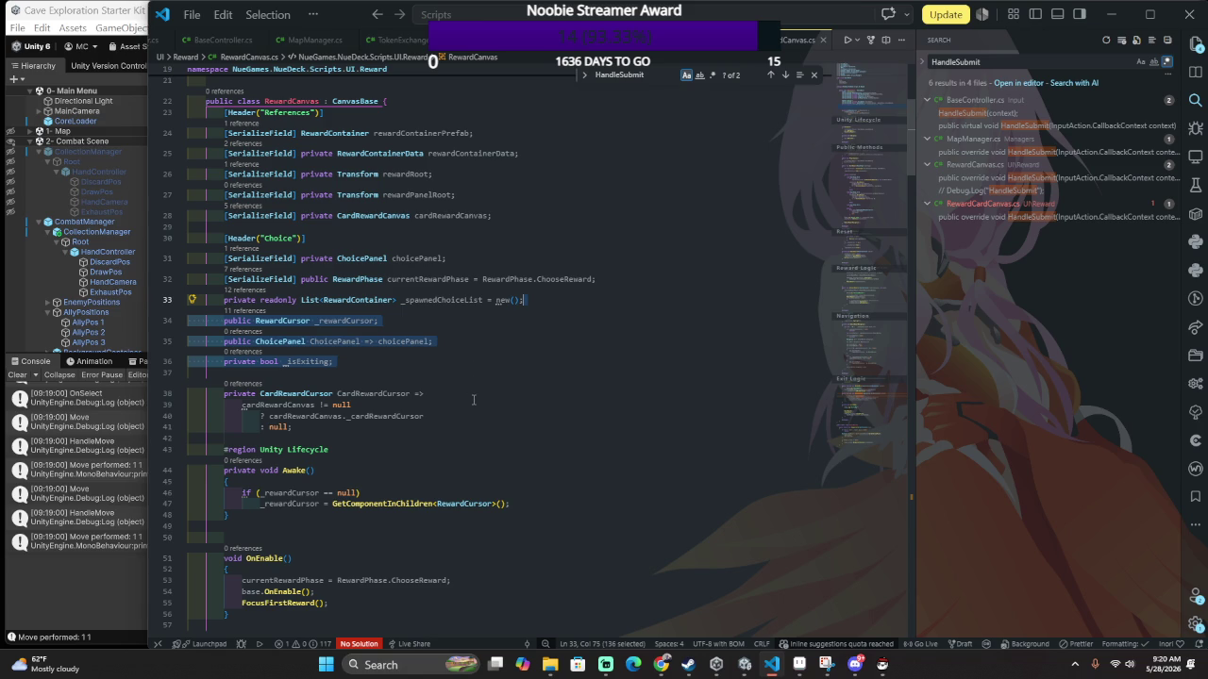
{"action": "mouse_move", "coordinate": [522, 361]}
{"action": "left_mouse_down"}
{"action": "mouse_move", "coordinate": [553, 329]}
{"action": "mouse_move", "coordinate": [674, 313]}
{"action": "left_mouse_up"}
{"action": "scroll", "coordinate": [675, 313], "scroll_direction": "up", "scroll_amount": 3}
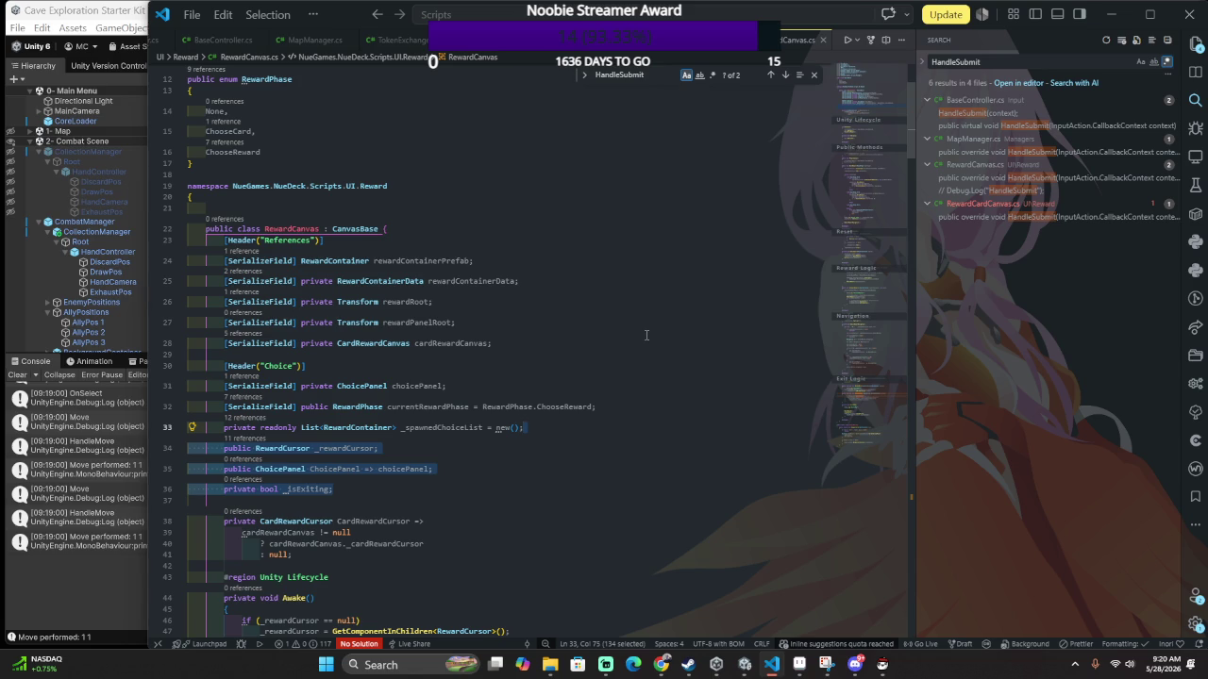
{"action": "scroll", "coordinate": [645, 336], "scroll_direction": "down", "scroll_amount": 1}
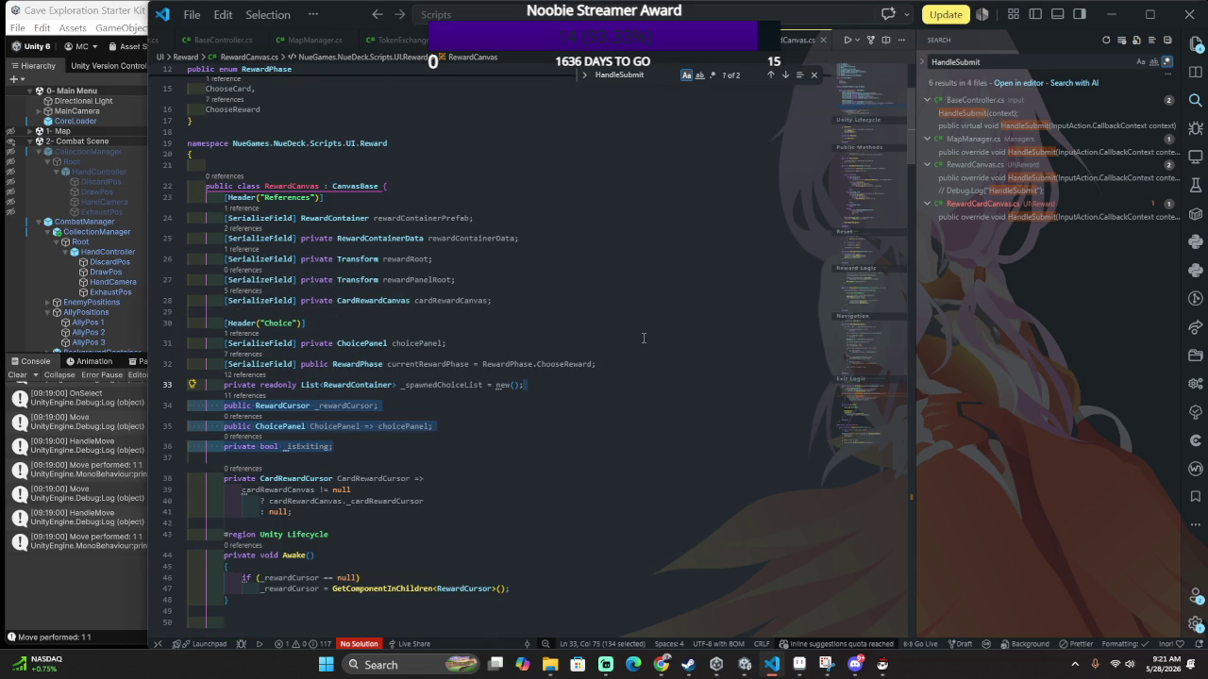
{"action": "scroll", "coordinate": [644, 338], "scroll_direction": "down", "scroll_amount": 20}
{"action": "scroll", "coordinate": [599, 357], "scroll_direction": "down", "scroll_amount": 10}
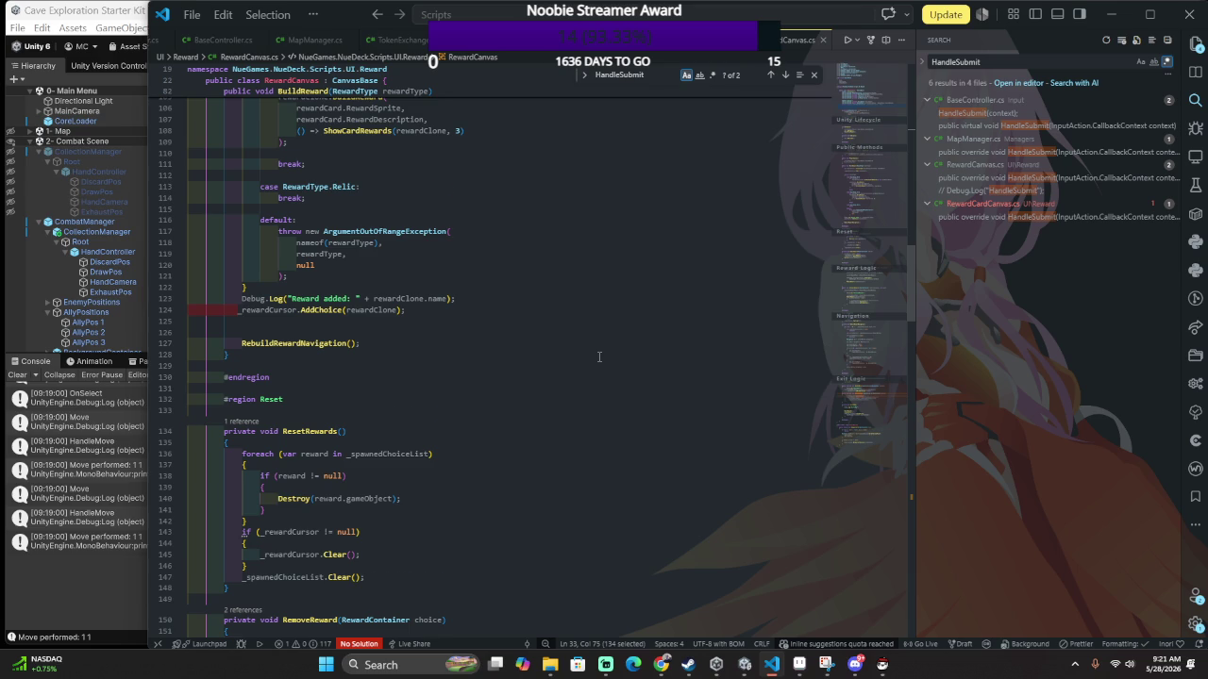
{"action": "scroll", "coordinate": [599, 357], "scroll_direction": "down", "scroll_amount": 1}
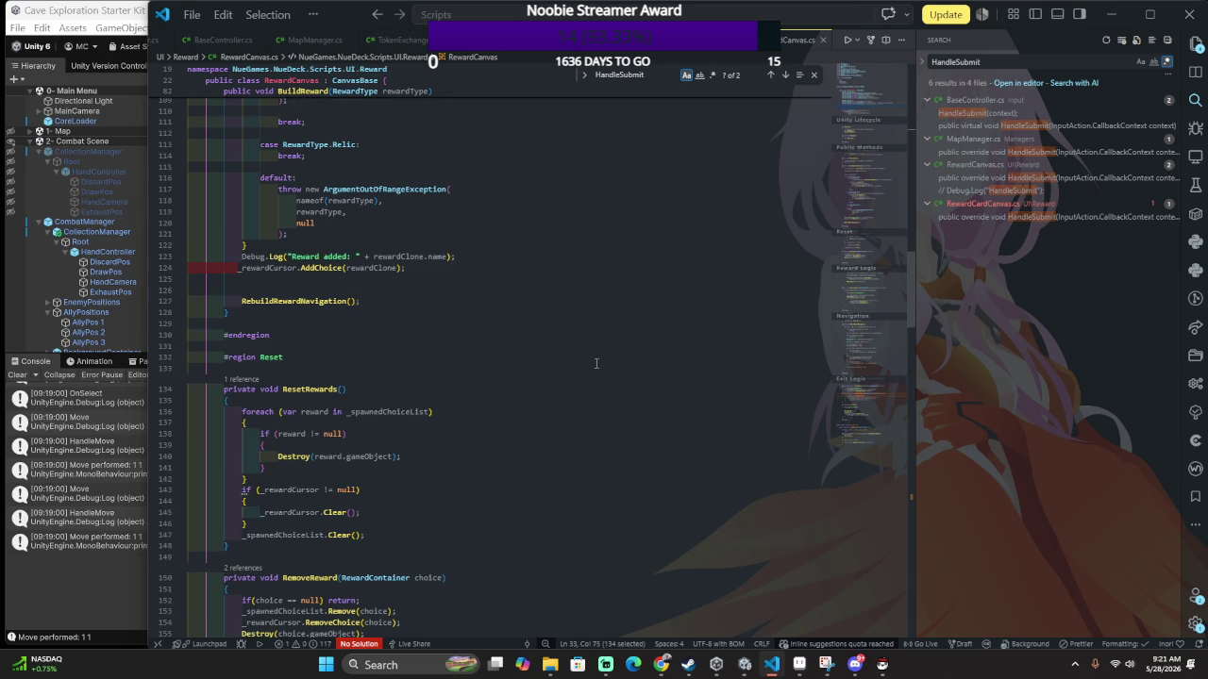
{"action": "scroll", "coordinate": [596, 363], "scroll_direction": "down", "scroll_amount": 1}
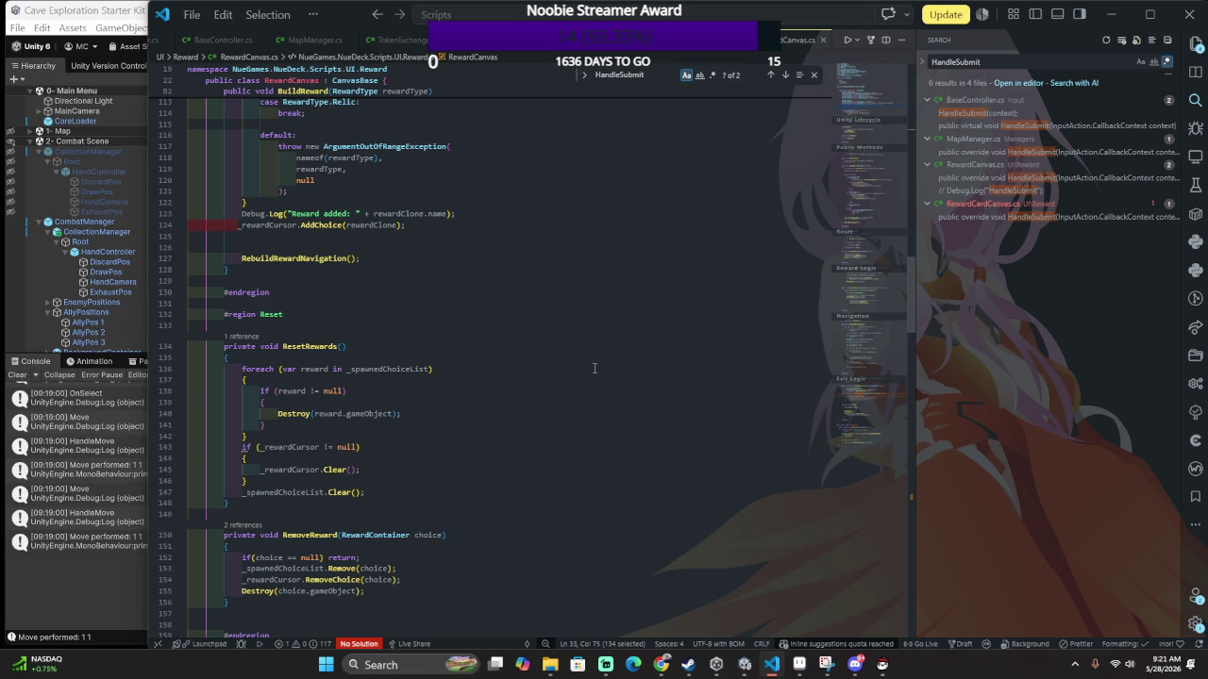
{"action": "scroll", "coordinate": [594, 368], "scroll_direction": "down", "scroll_amount": 5}
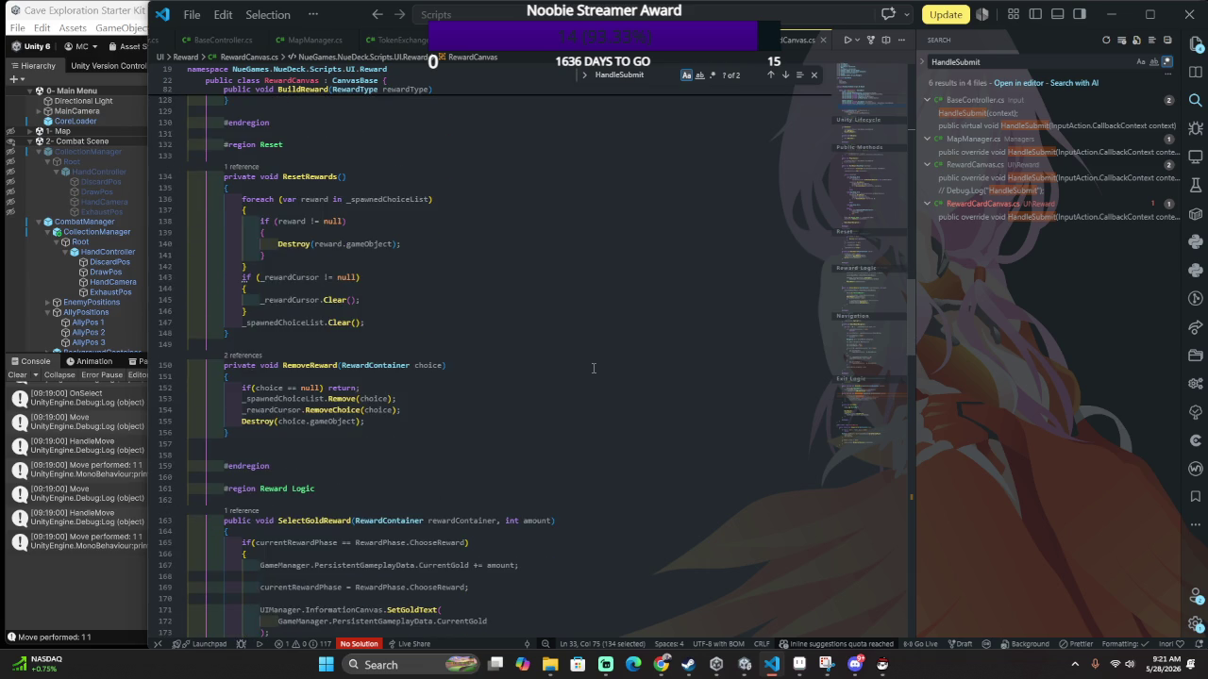
{"action": "scroll", "coordinate": [593, 368], "scroll_direction": "down", "scroll_amount": 1}
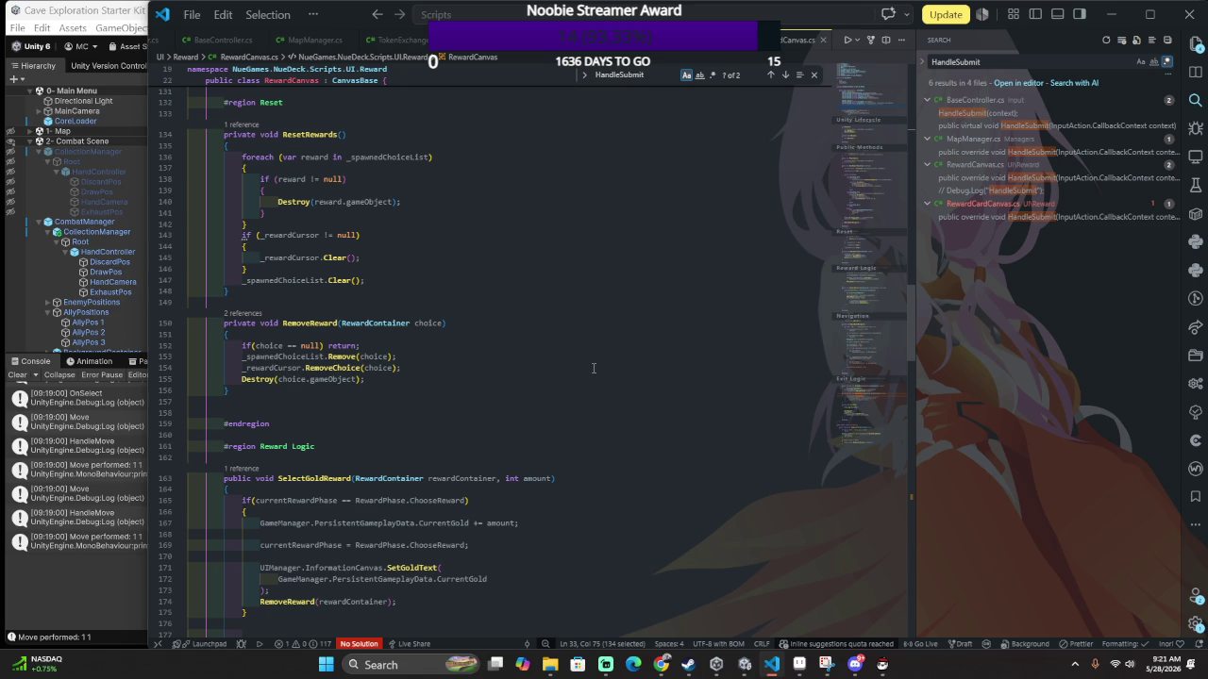
{"action": "scroll", "coordinate": [579, 337], "scroll_direction": "up", "scroll_amount": 1}
{"action": "scroll", "coordinate": [504, 337], "scroll_direction": "up", "scroll_amount": 1}
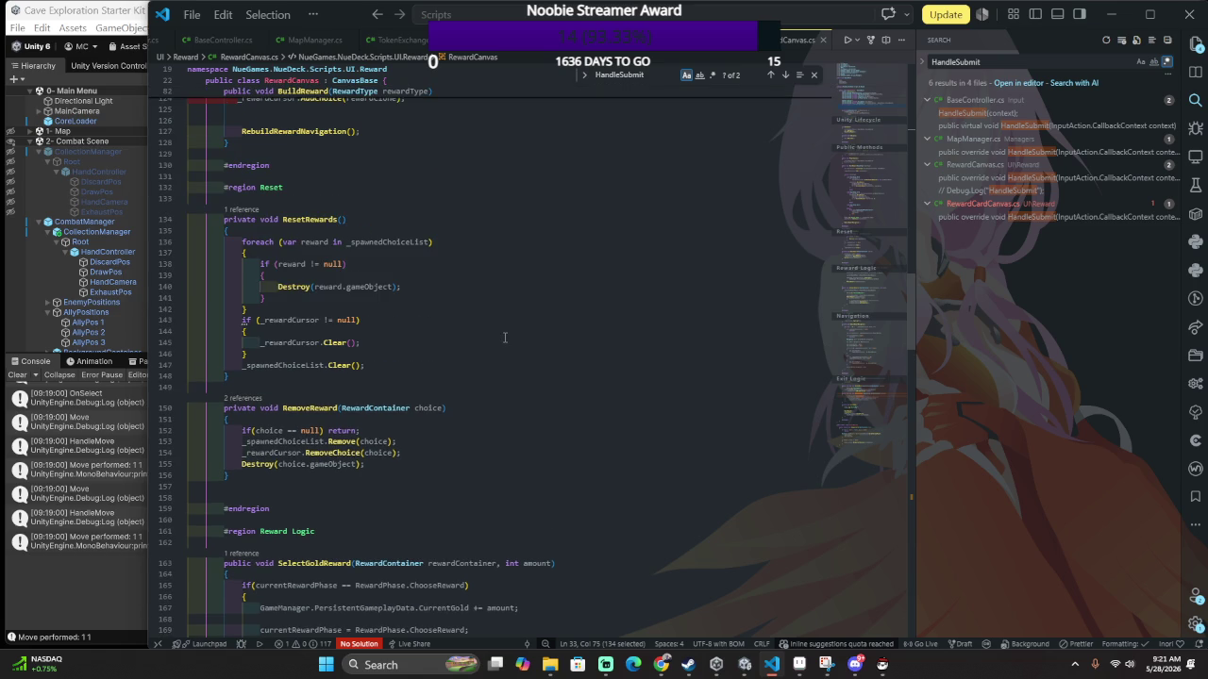
{"action": "scroll", "coordinate": [505, 337], "scroll_direction": "up", "scroll_amount": 1}
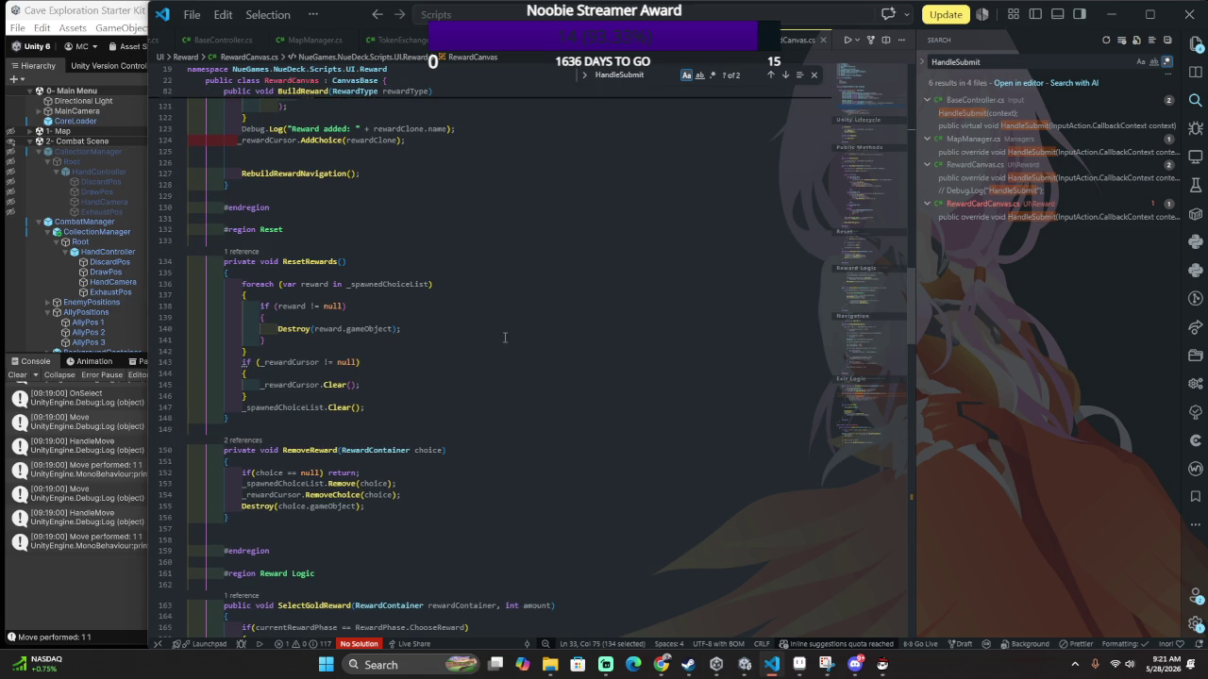
{"action": "scroll", "coordinate": [505, 337], "scroll_direction": "down", "scroll_amount": 1}
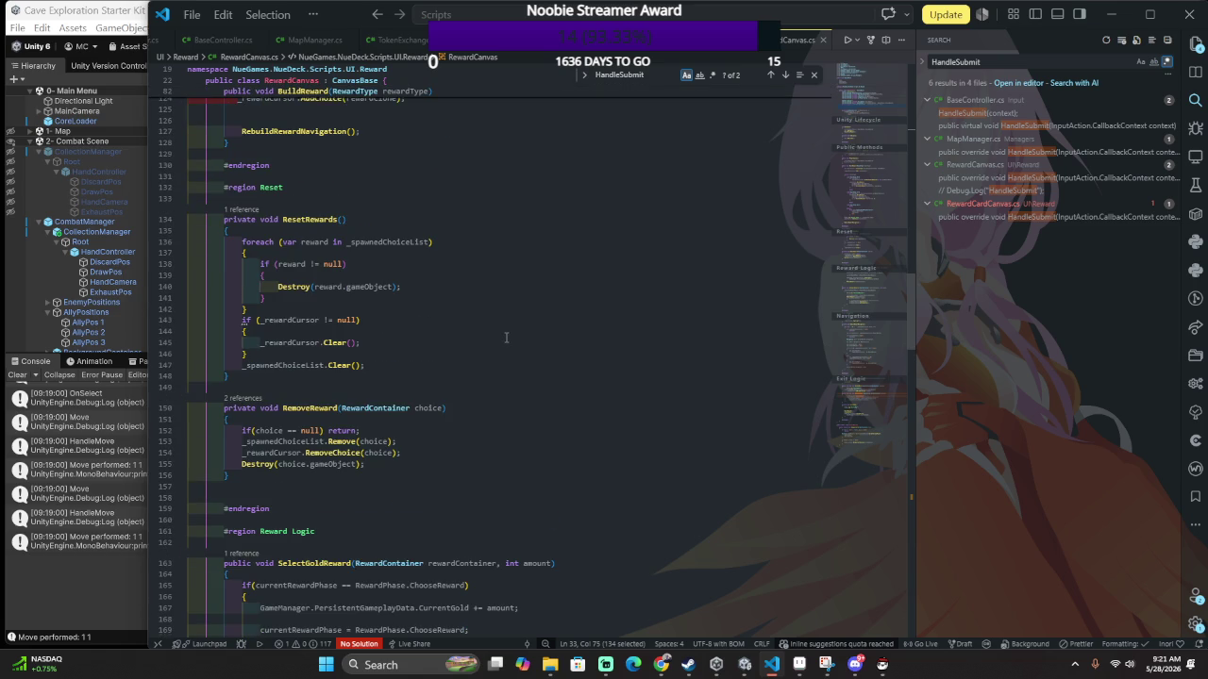
{"action": "scroll", "coordinate": [506, 337], "scroll_direction": "down", "scroll_amount": 2}
{"action": "scroll", "coordinate": [505, 337], "scroll_direction": "down", "scroll_amount": 1}
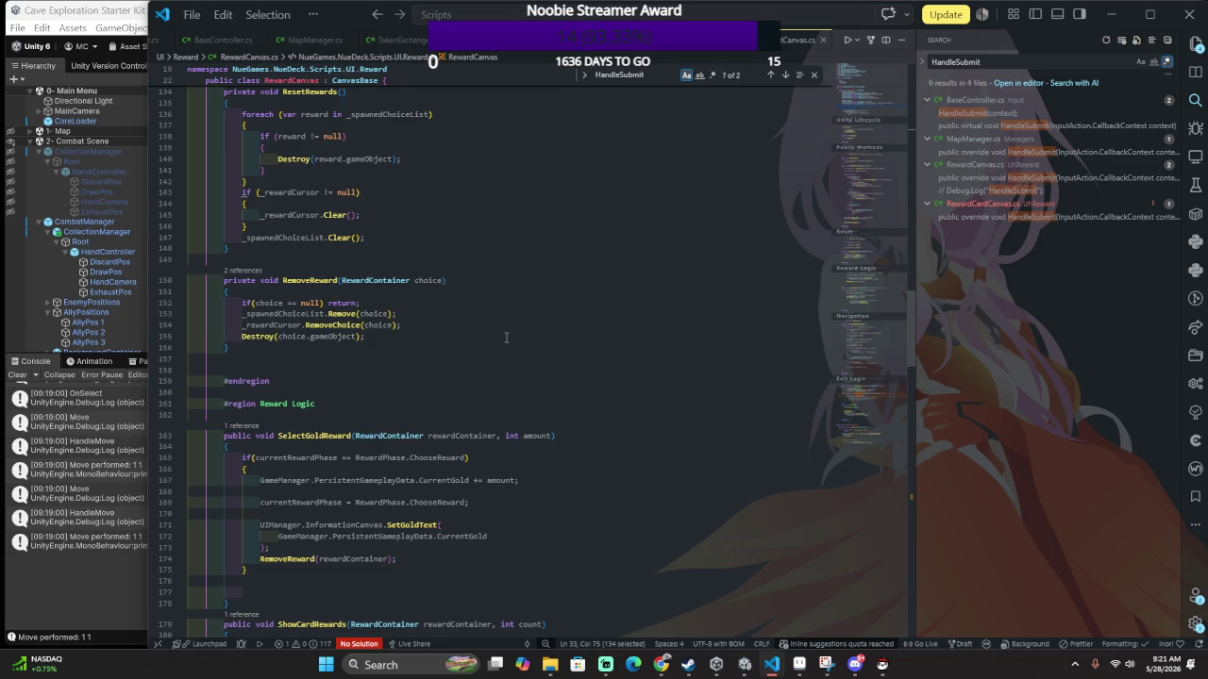
{"action": "scroll", "coordinate": [506, 337], "scroll_direction": "down", "scroll_amount": 18}
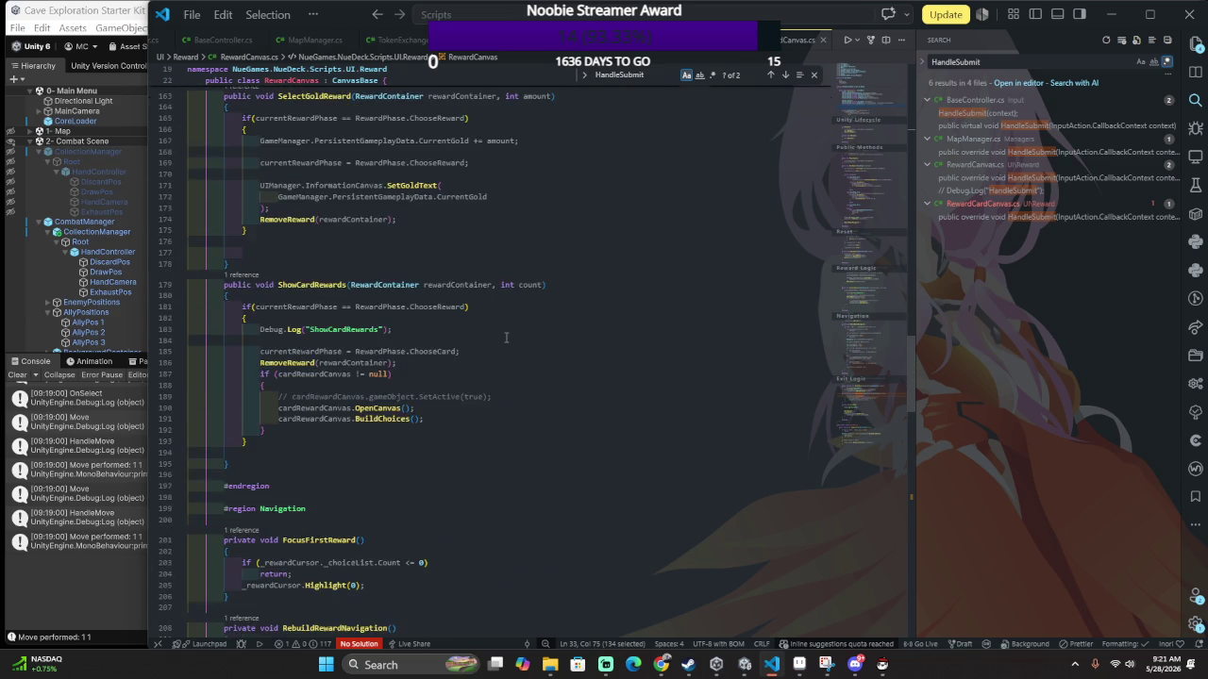
{"action": "scroll", "coordinate": [501, 337], "scroll_direction": "down", "scroll_amount": 10}
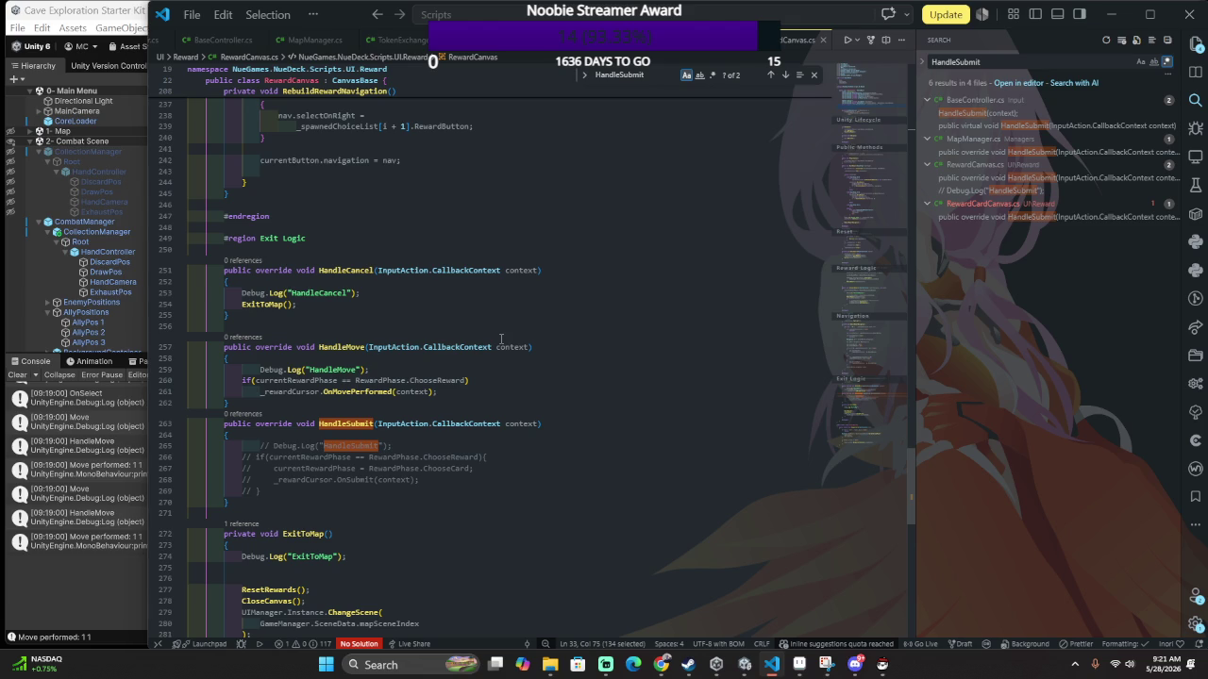
{"action": "scroll", "coordinate": [501, 339], "scroll_direction": "down", "scroll_amount": 2}
Uncomment HandleSubmit's reward-phase lines 266–268 and save RewardCanvas.cs.
{"action": "mouse_move", "coordinate": [419, 394]}
{"action": "left_mouse_down"}
{"action": "mouse_move", "coordinate": [374, 375]}
{"action": "mouse_move", "coordinate": [383, 404]}
{"action": "mouse_move", "coordinate": [405, 374]}
{"action": "left_mouse_up"}
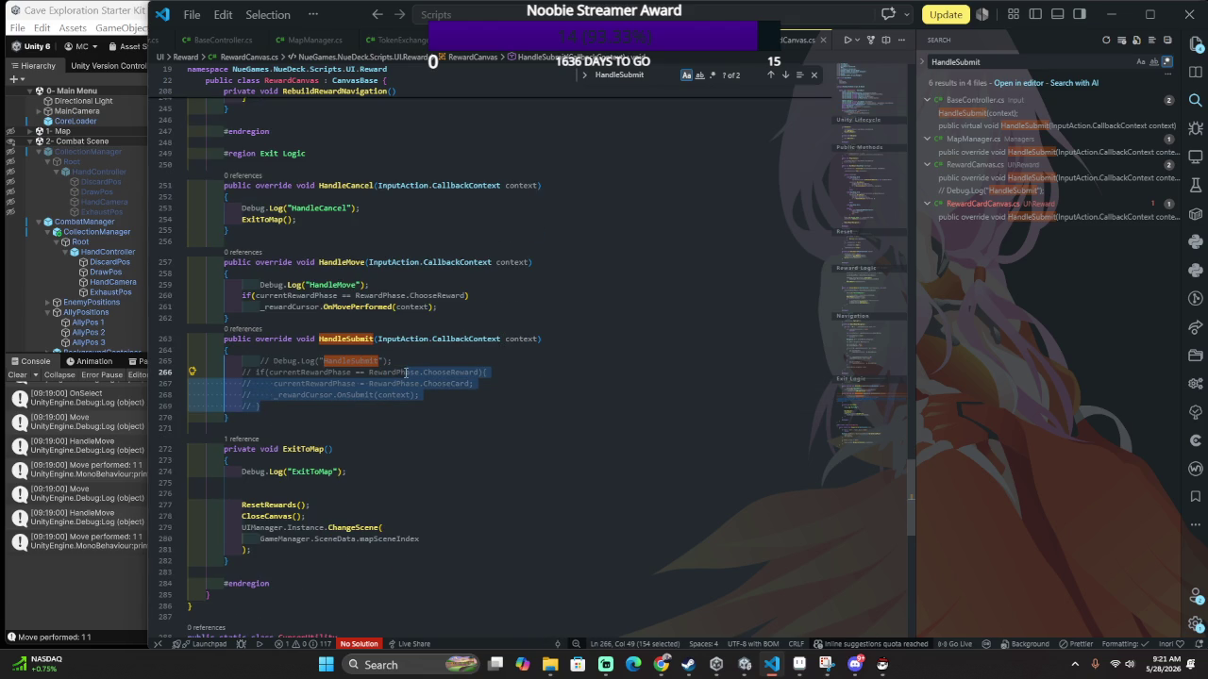
{"action": "key", "text": "ctrl+slash"}
{"action": "key", "text": "ctrl+s"}
{"action": "key", "text": "alt+Tab"}
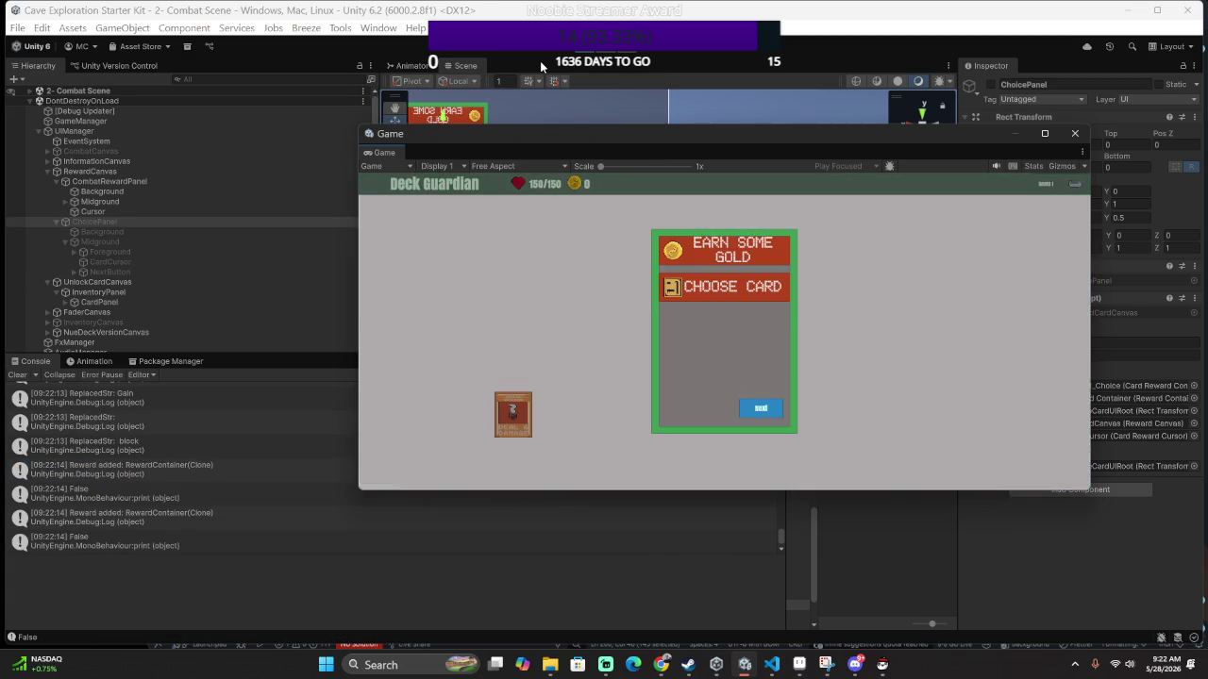
Select Earn Some Gold, cancel back to the four-encounter map with Escape, and stop play mode.
{"action": "key", "text": "Down"}
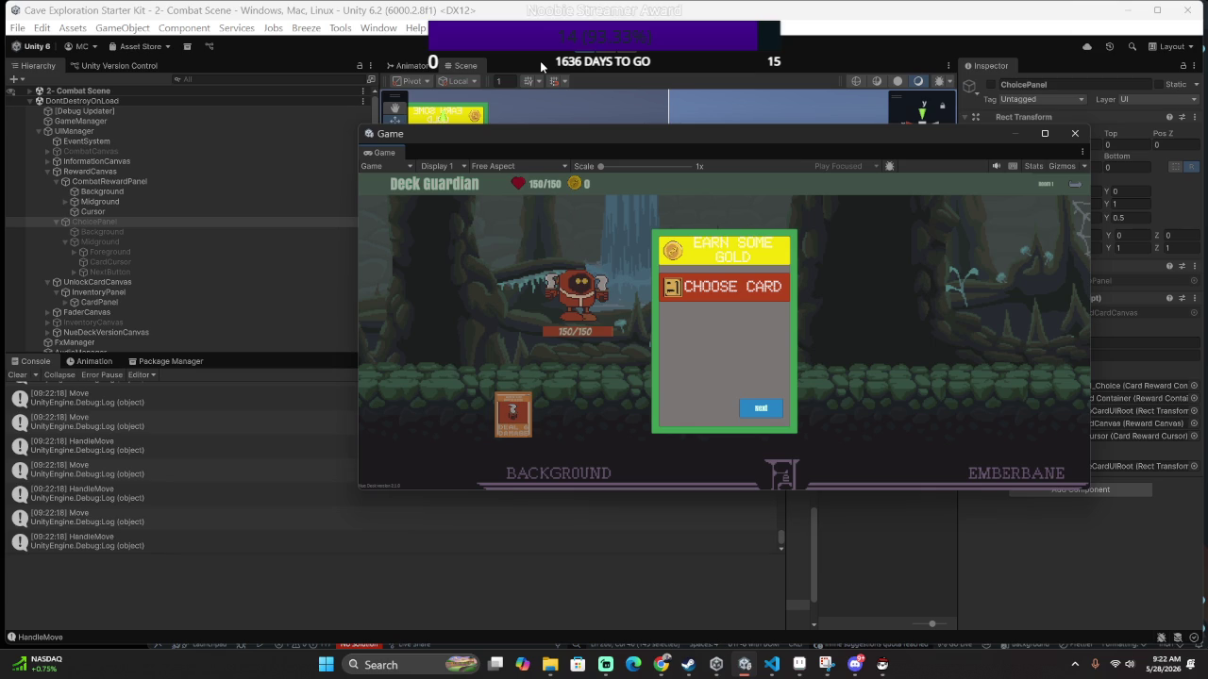
{"action": "key", "text": "Escape"}
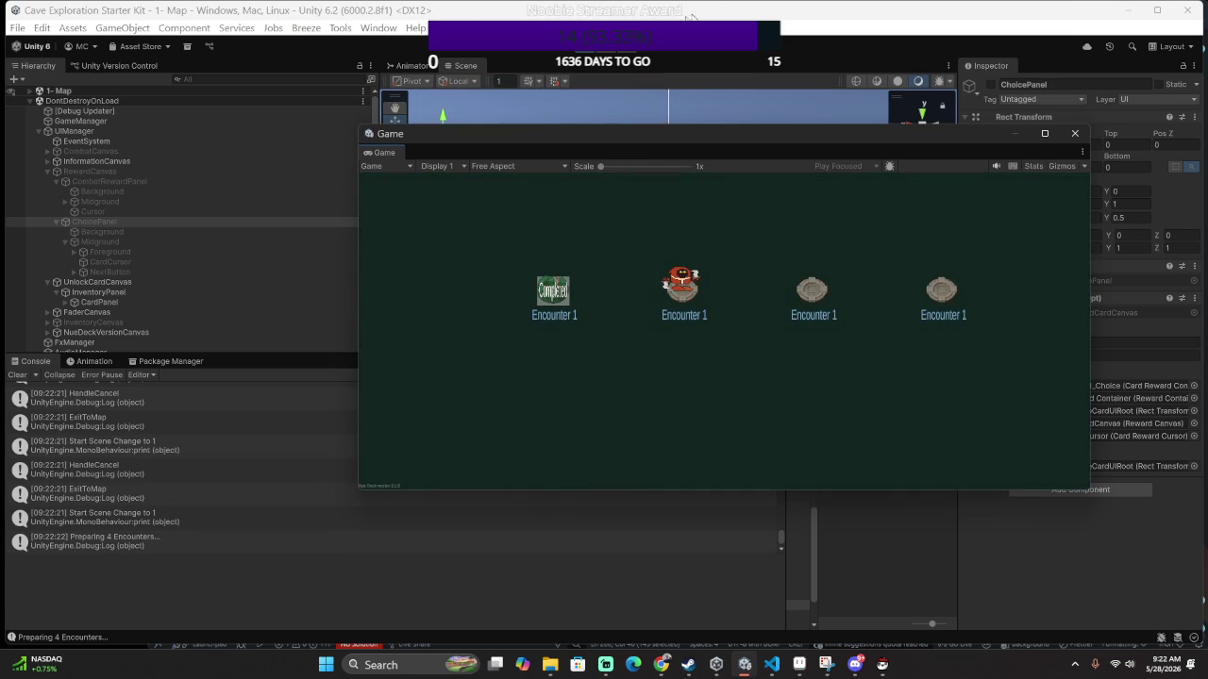
{"action": "left_click", "coordinate": [583, 54]}
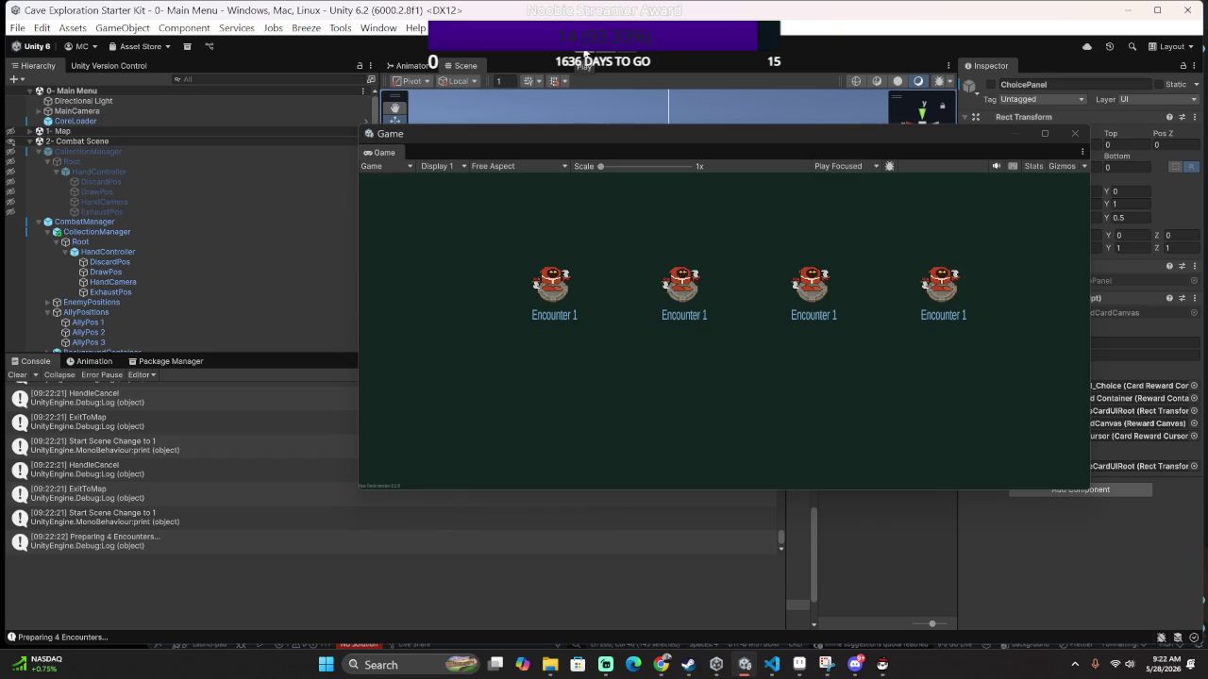
{"action": "left_click", "coordinate": [585, 54]}
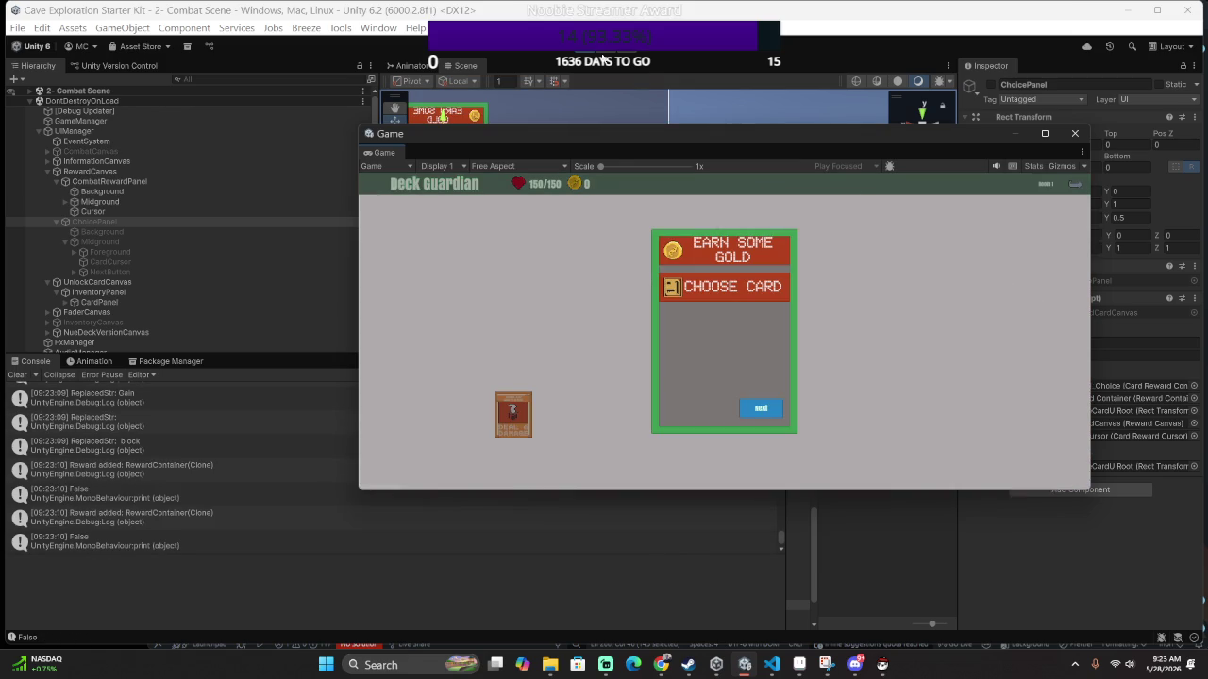
{"action": "key", "text": "Down"}
{"action": "key", "text": "Up"}
{"action": "key", "text": "Up"}
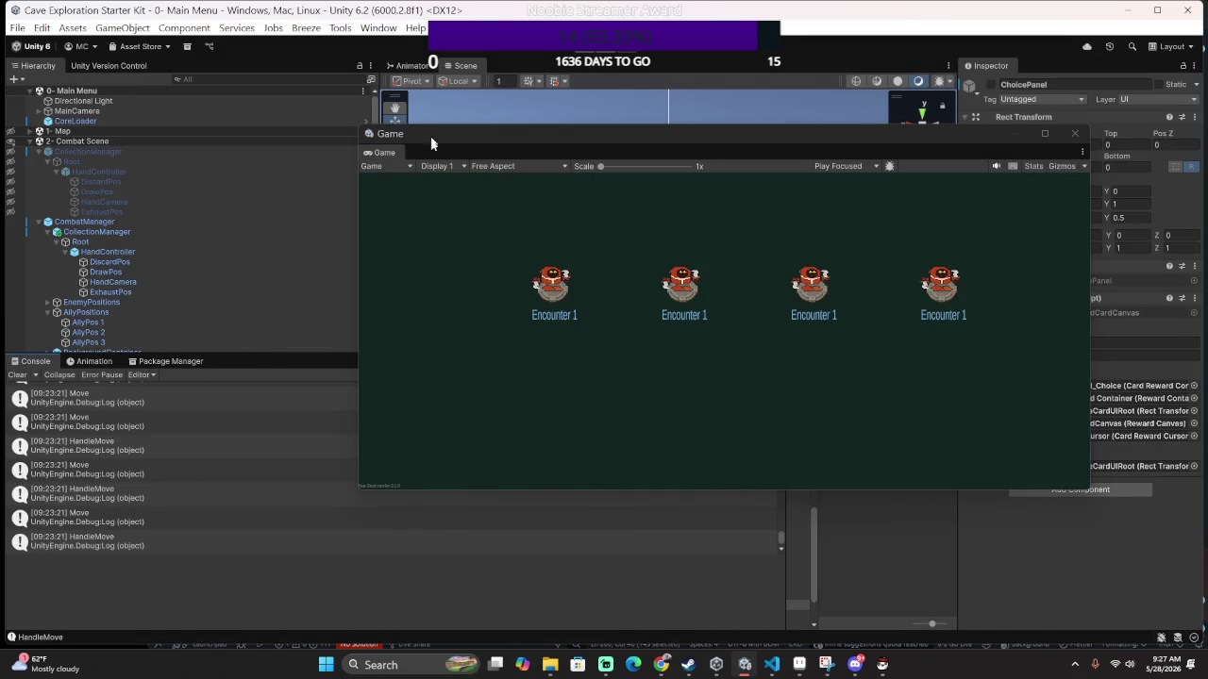
{"action": "left_click_drag", "start_coordinate": [462, 132], "coordinate": [547, 127]}
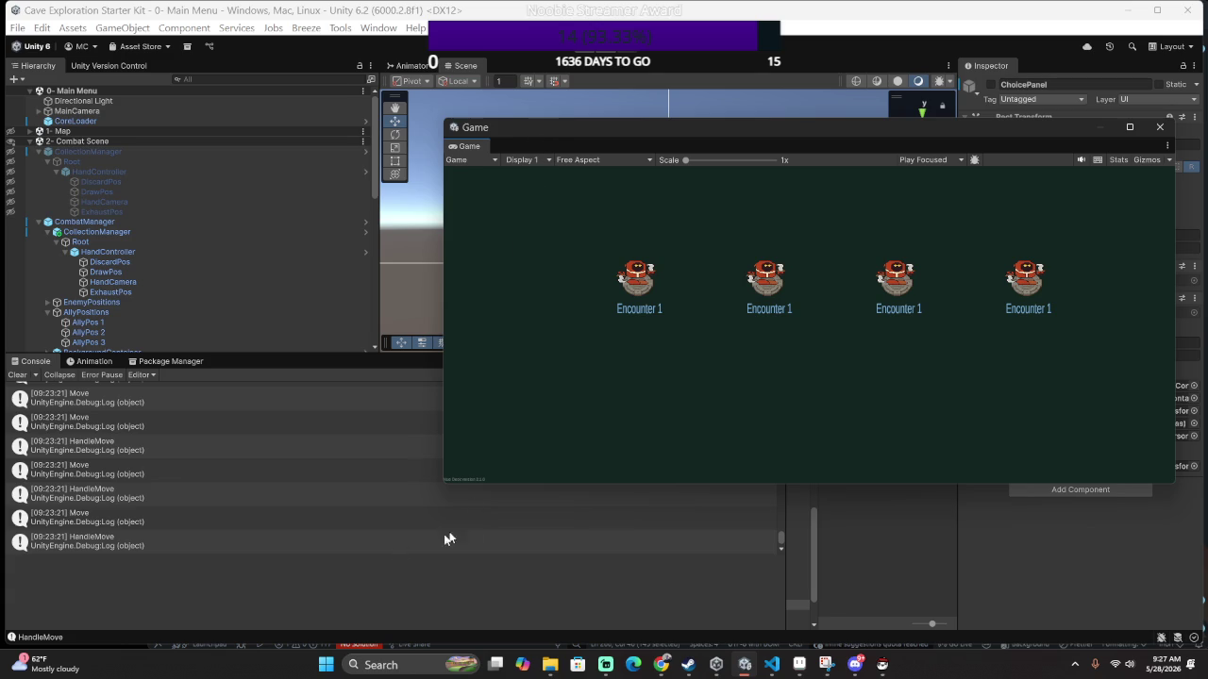
Open the Windows Start menu over the Unity Editor.
{"action": "left_click", "coordinate": [326, 664]}
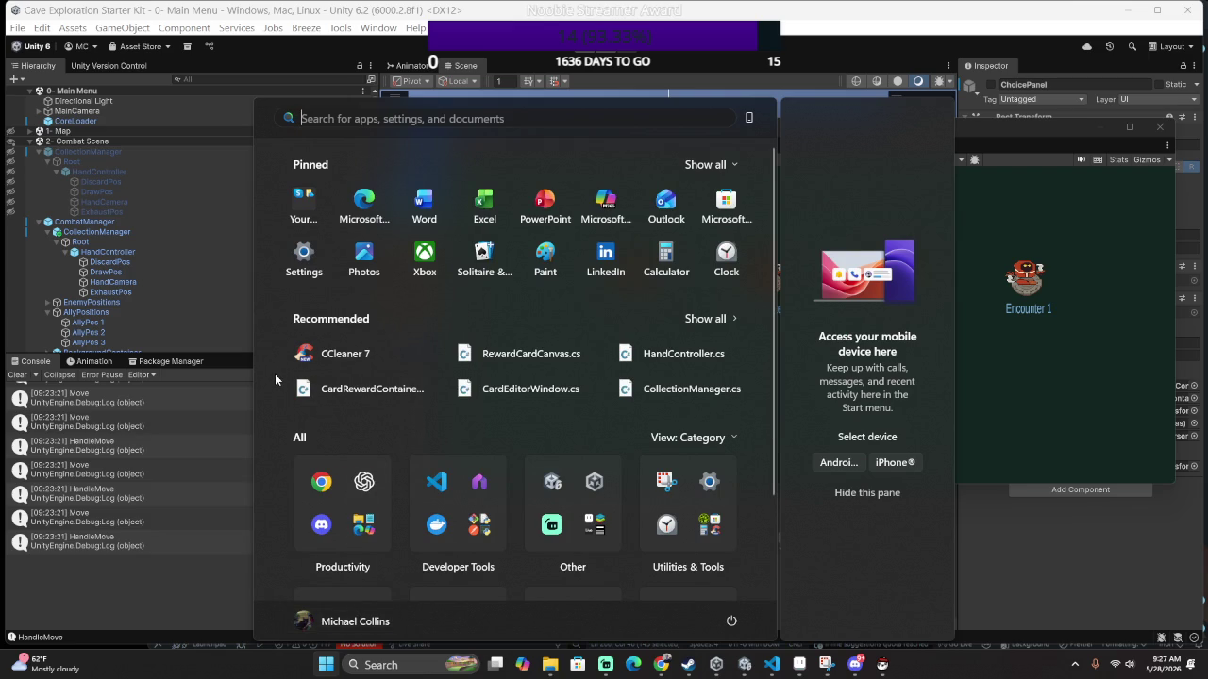
Launch Aseprite from Start search, view the PlantMonster sprite, then return to Unity.
{"action": "type", "text": "ase"}
{"action": "left_click", "coordinate": [449, 244]}
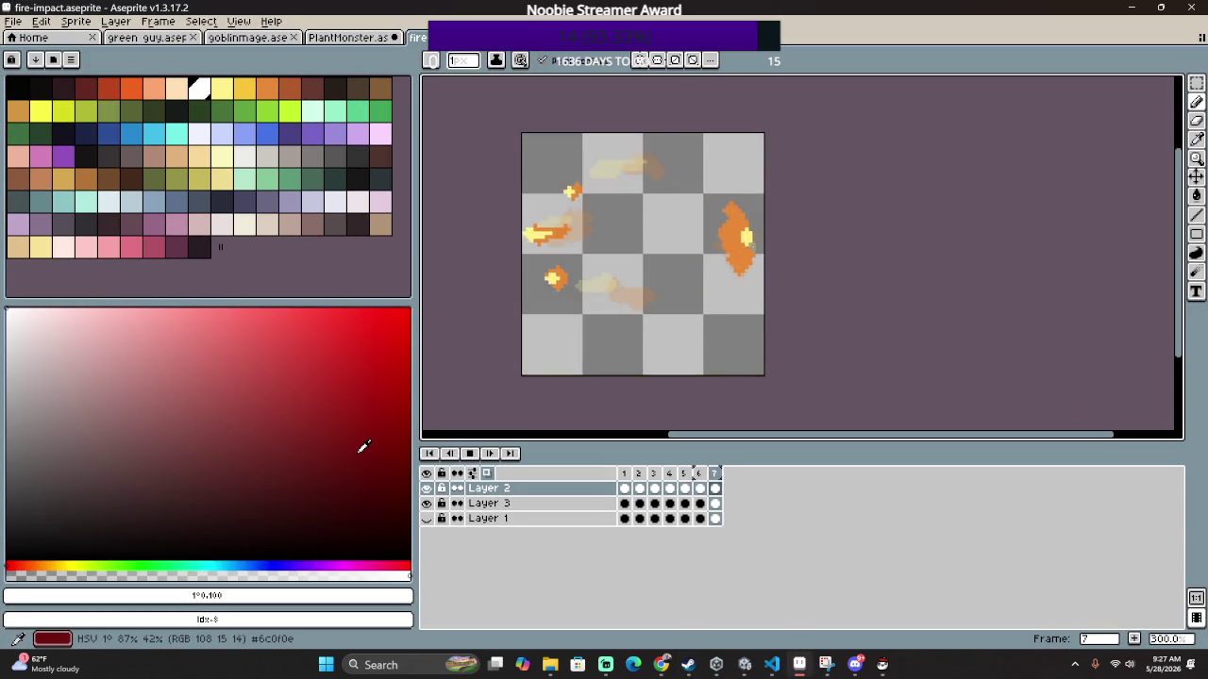
{"action": "left_click", "coordinate": [362, 43]}
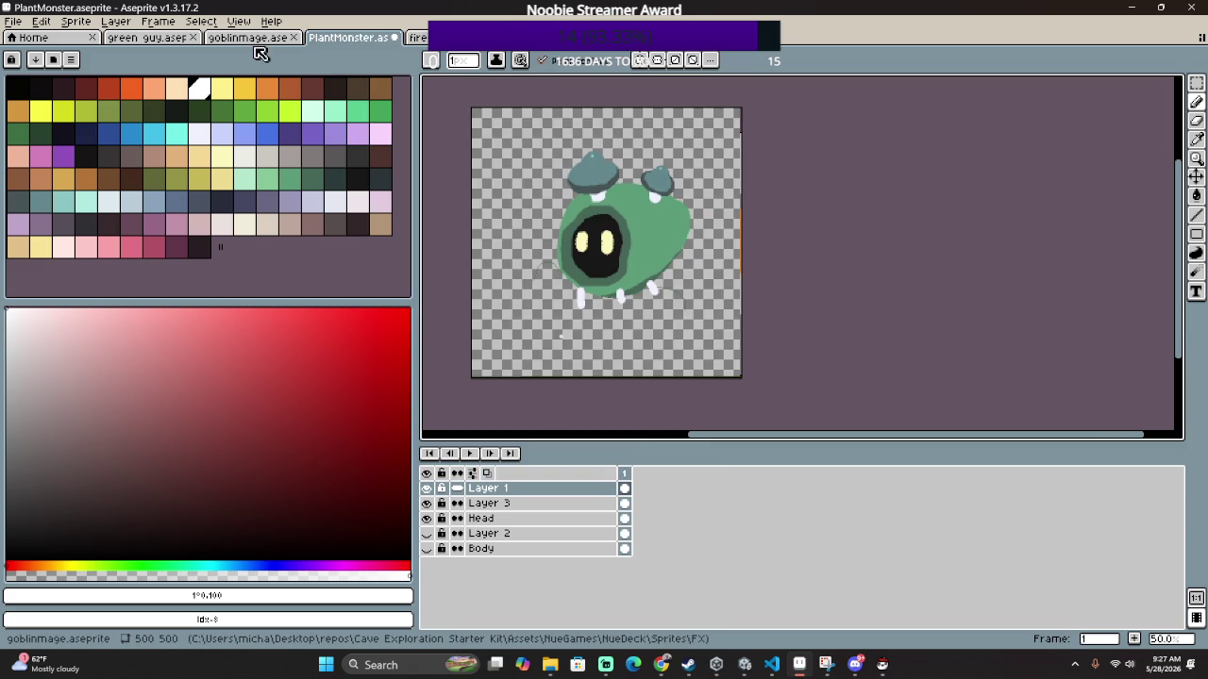
{"action": "key", "text": "alt+Tab"}
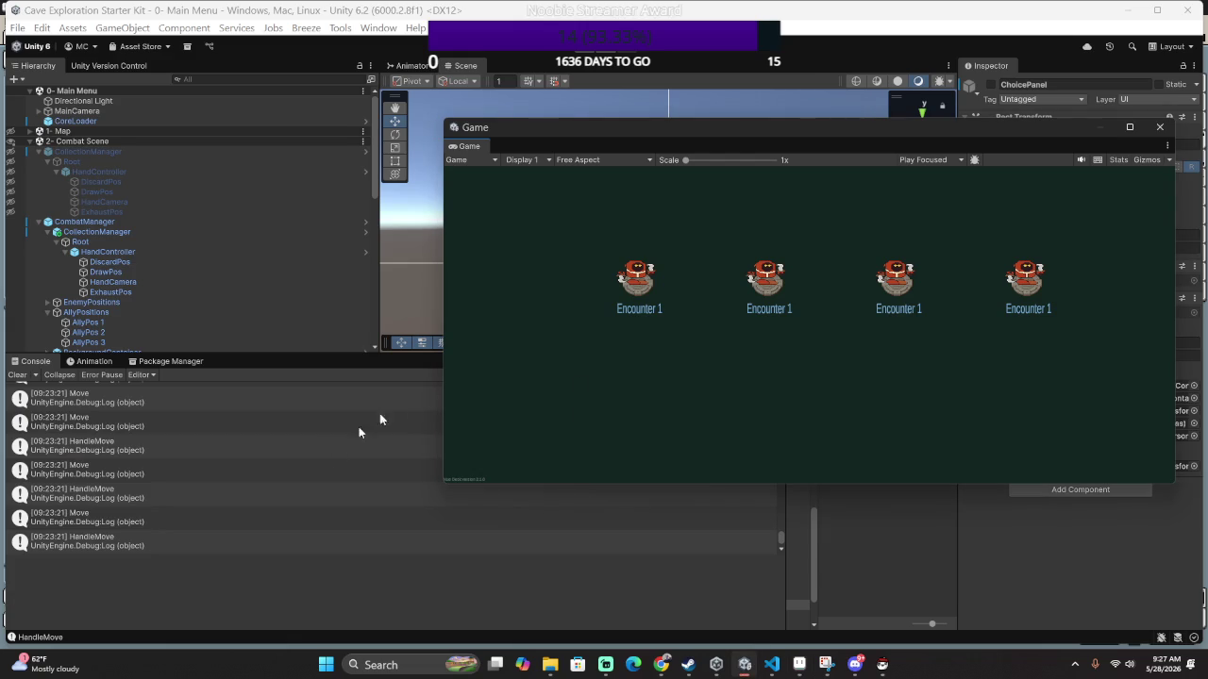
Move the Game window down, widen the Project panel, and open and enlarge the Tile Palette.
{"action": "left_click", "coordinate": [329, 451]}
{"action": "mouse_move", "coordinate": [651, 136]}
{"action": "left_mouse_down"}
{"action": "mouse_move", "coordinate": [623, 317]}
{"action": "mouse_move", "coordinate": [530, 552]}
{"action": "left_mouse_up"}
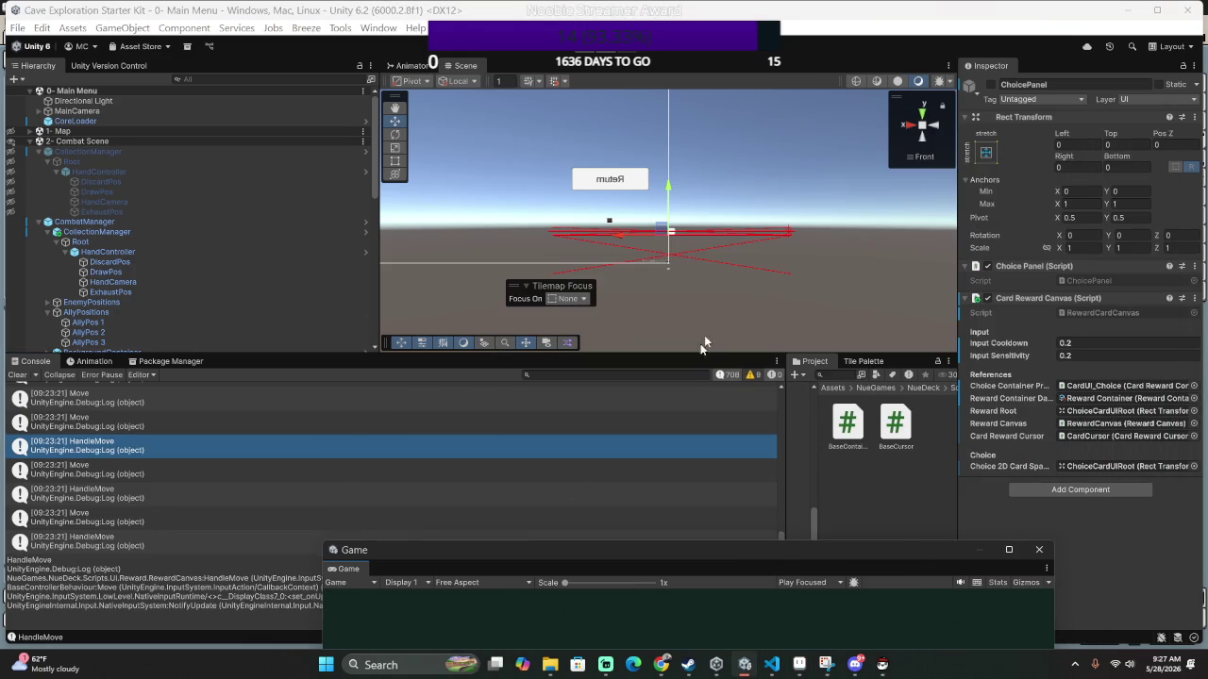
{"action": "left_click_drag", "start_coordinate": [674, 416], "coordinate": [337, 416]}
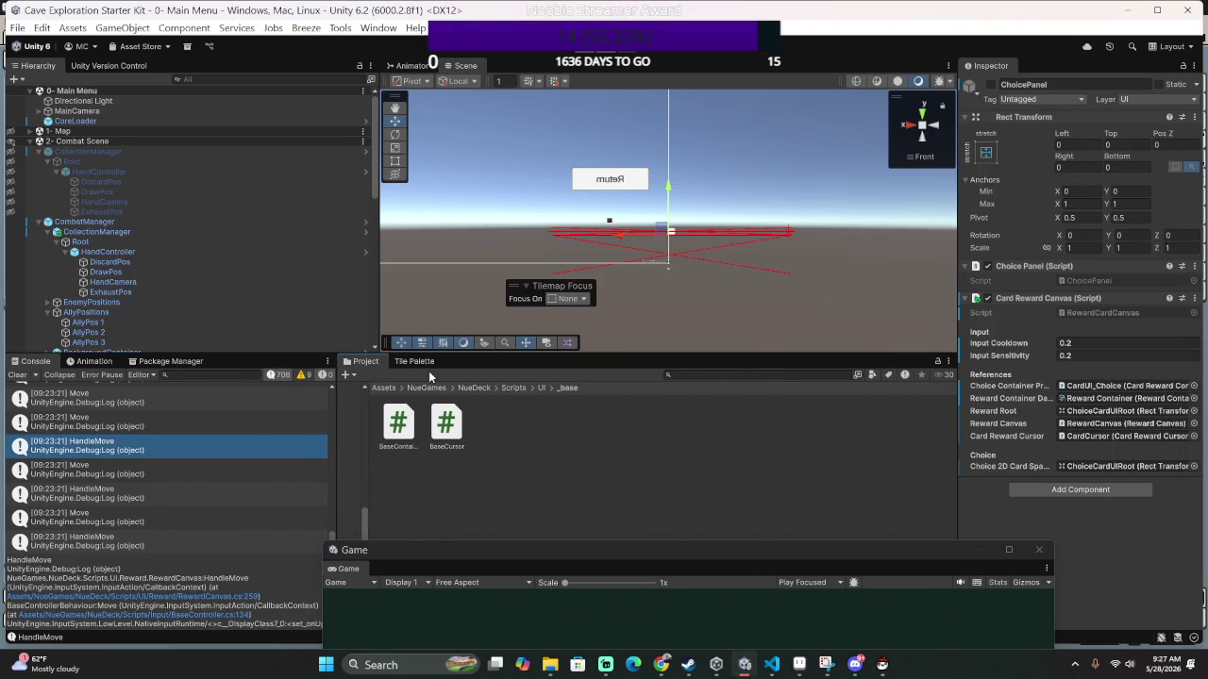
{"action": "left_click", "coordinate": [432, 364]}
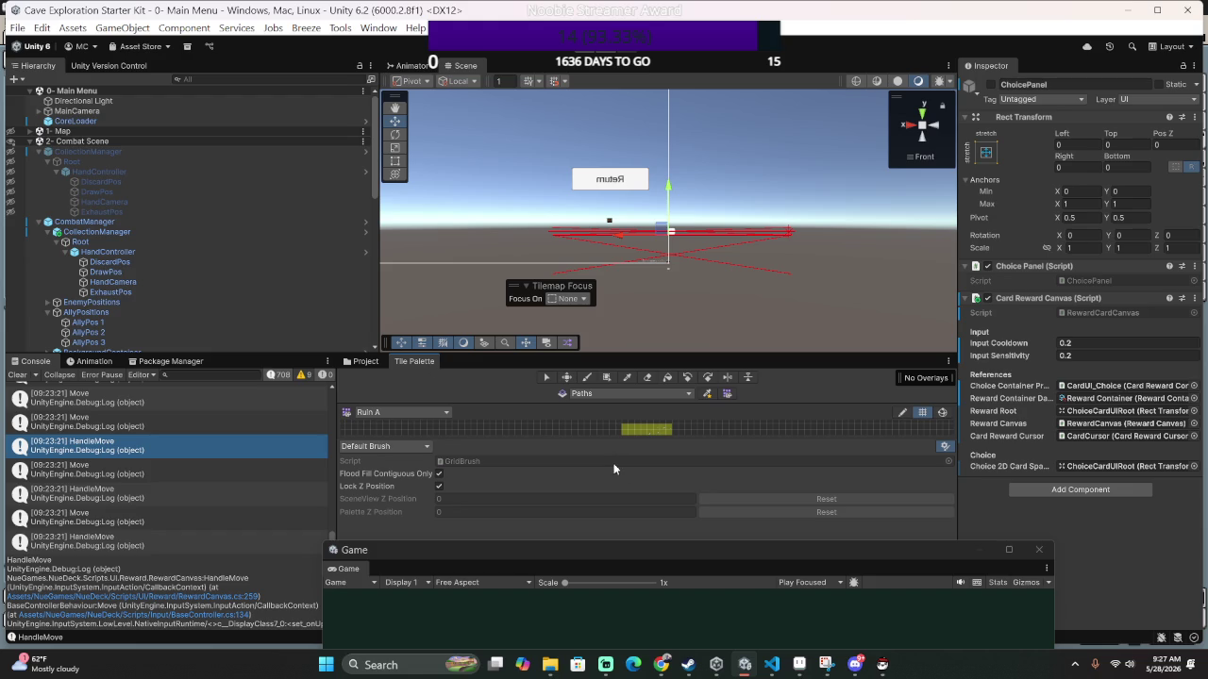
{"action": "mouse_move", "coordinate": [606, 438]}
{"action": "left_mouse_down"}
{"action": "mouse_move", "coordinate": [606, 528]}
{"action": "mouse_move", "coordinate": [606, 472]}
{"action": "left_mouse_up"}
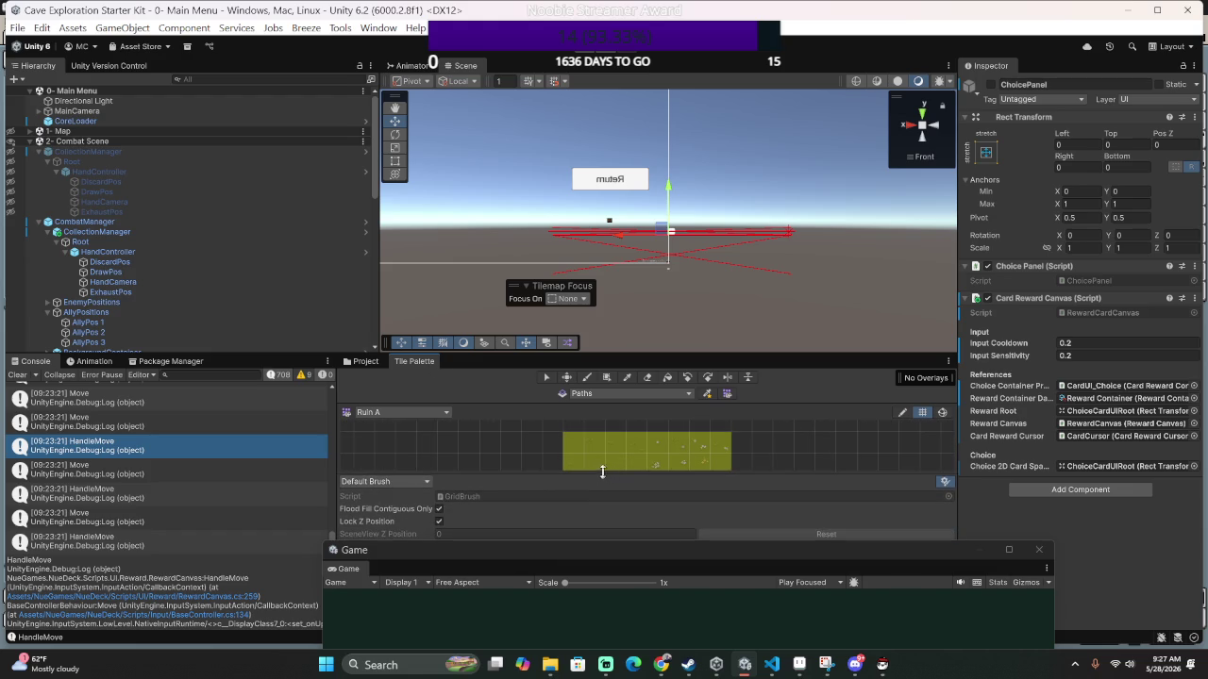
{"action": "scroll", "coordinate": [576, 435], "scroll_direction": "down", "scroll_amount": 3}
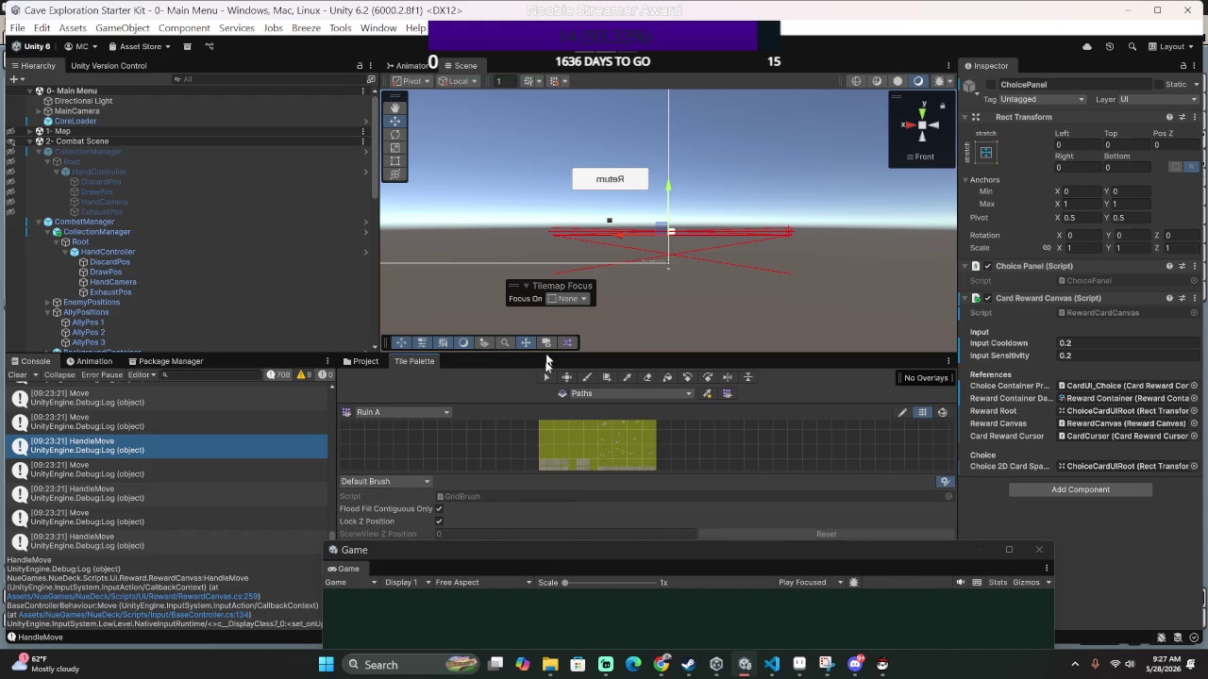
{"action": "scroll", "coordinate": [556, 448], "scroll_direction": "up", "scroll_amount": 2}
{"action": "scroll", "coordinate": [557, 444], "scroll_direction": "down", "scroll_amount": 2}
{"action": "scroll", "coordinate": [549, 442], "scroll_direction": "down", "scroll_amount": 2}
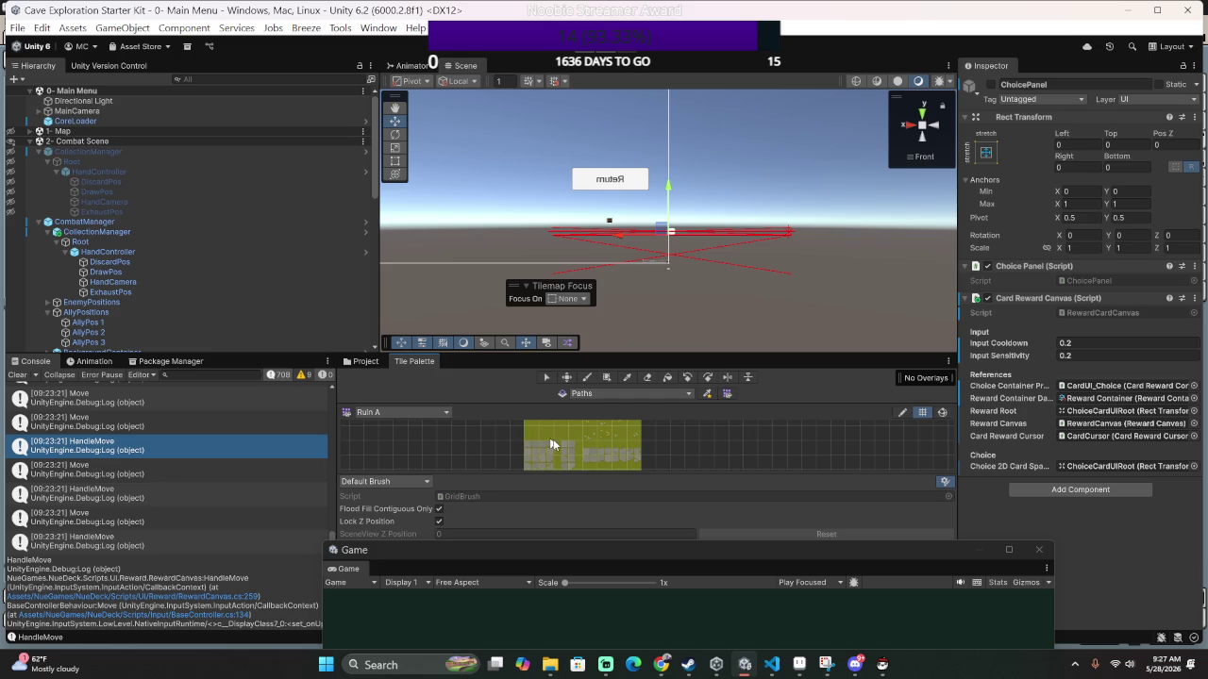
{"action": "scroll", "coordinate": [572, 421], "scroll_direction": "down", "scroll_amount": 2}
{"action": "scroll", "coordinate": [587, 450], "scroll_direction": "up", "scroll_amount": 2}
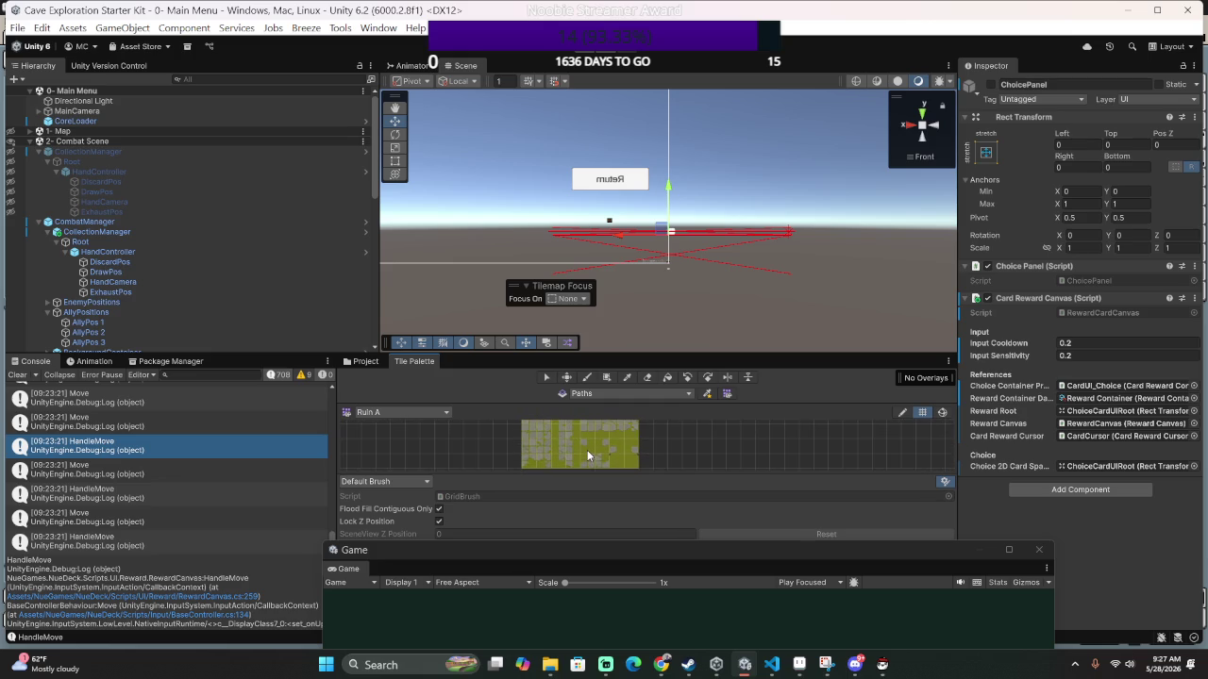
{"action": "scroll", "coordinate": [593, 441], "scroll_direction": "down", "scroll_amount": 3}
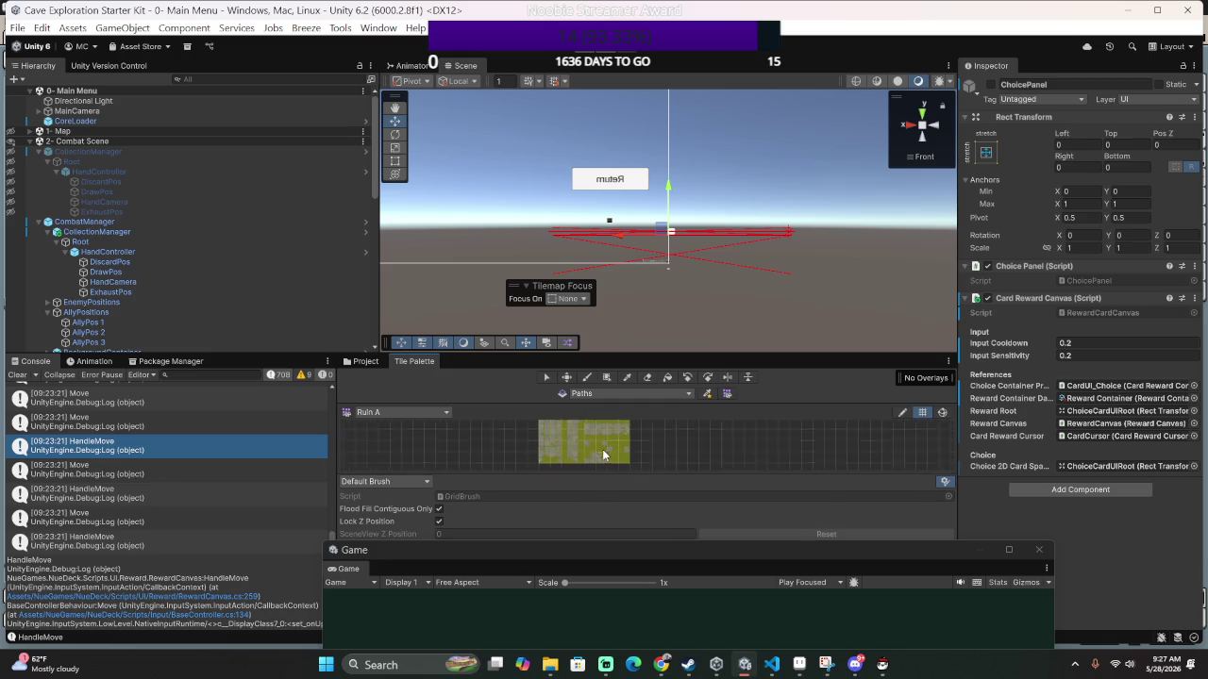
Select the whole grass tile block in the Ruin A palette as the brush.
{"action": "mouse_move", "coordinate": [677, 552]}
{"action": "left_mouse_down"}
{"action": "mouse_move", "coordinate": [685, 393]}
{"action": "mouse_move", "coordinate": [740, 225]}
{"action": "left_mouse_up"}
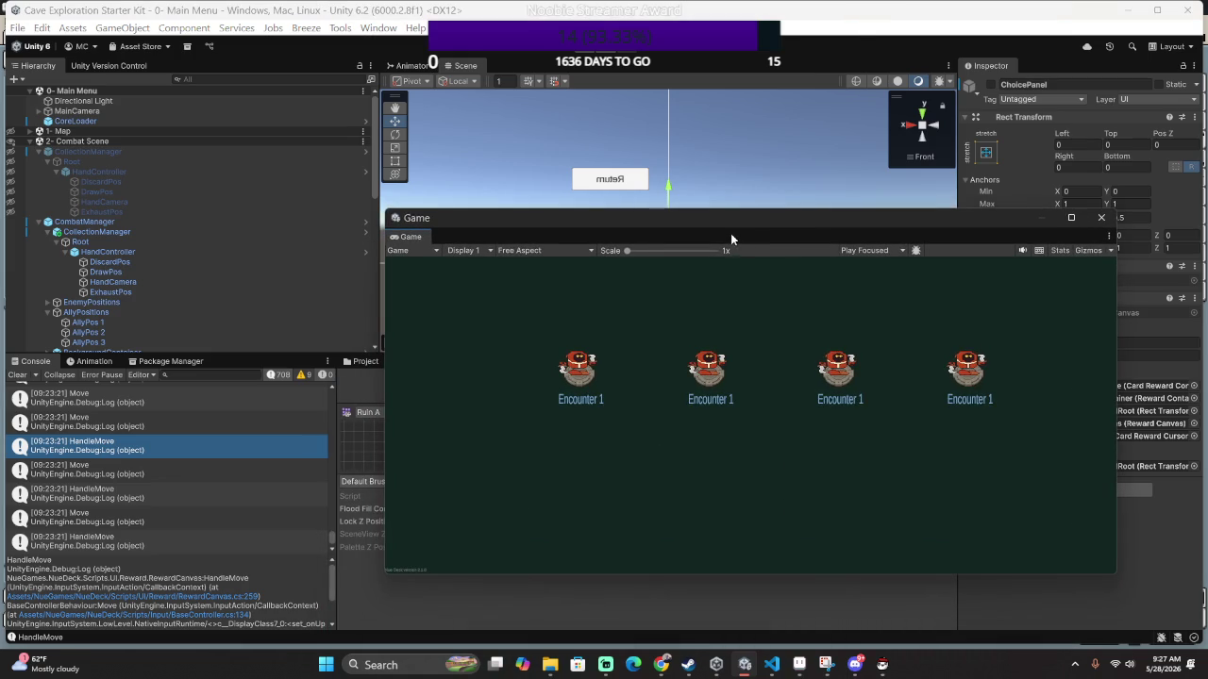
{"action": "left_click_drag", "start_coordinate": [714, 226], "coordinate": [805, 406]}
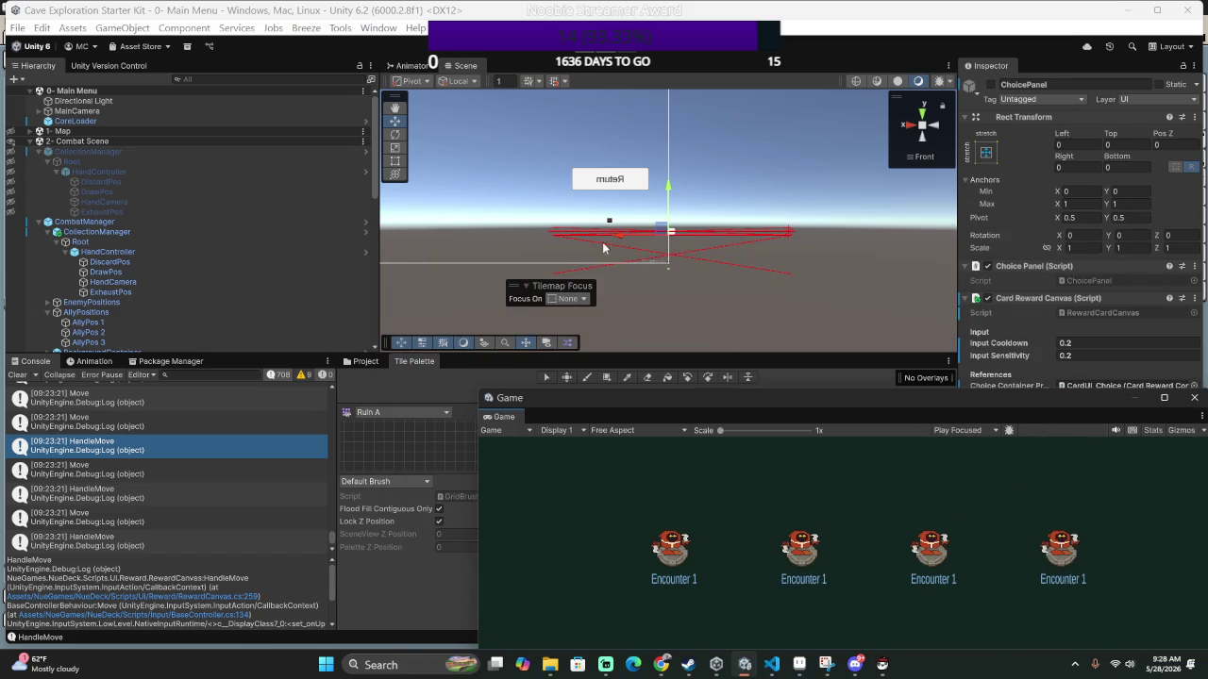
{"action": "mouse_move", "coordinate": [624, 400]}
{"action": "left_mouse_down"}
{"action": "mouse_move", "coordinate": [691, 506]}
{"action": "mouse_move", "coordinate": [696, 551]}
{"action": "left_mouse_up"}
{"action": "scroll", "coordinate": [613, 439], "scroll_direction": "up", "scroll_amount": 4}
{"action": "scroll", "coordinate": [635, 443], "scroll_direction": "up", "scroll_amount": 5}
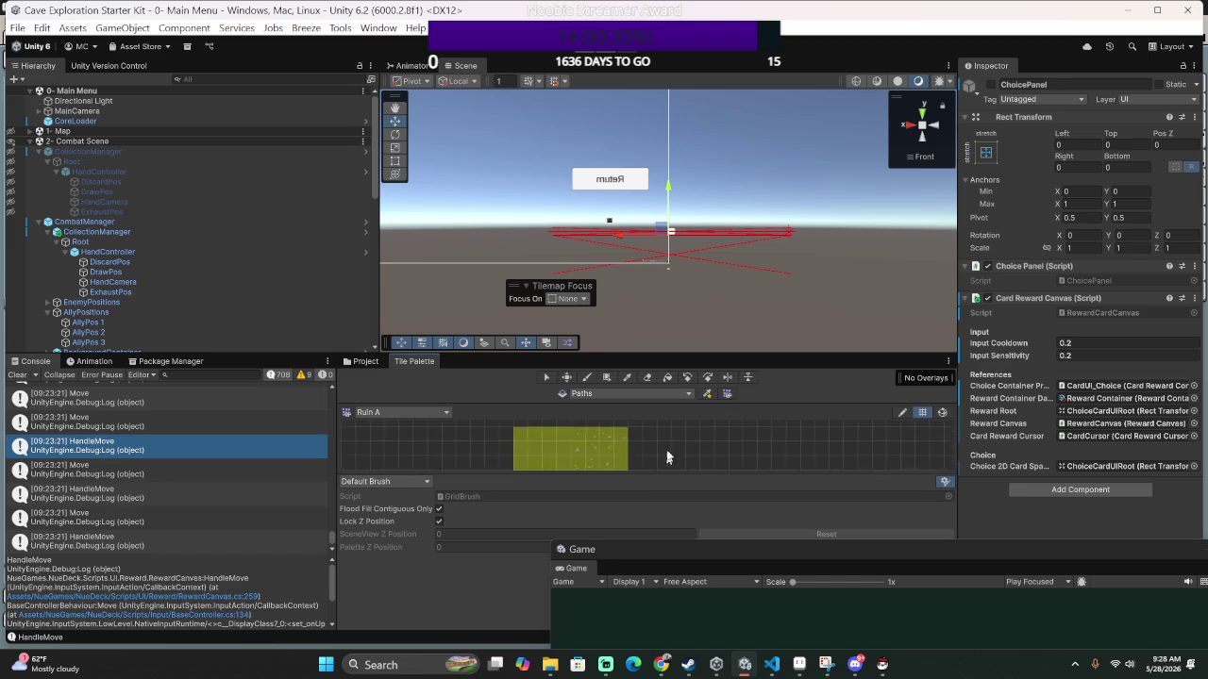
{"action": "scroll", "coordinate": [576, 444], "scroll_direction": "down", "scroll_amount": 2}
{"action": "scroll", "coordinate": [576, 443], "scroll_direction": "down", "scroll_amount": 1}
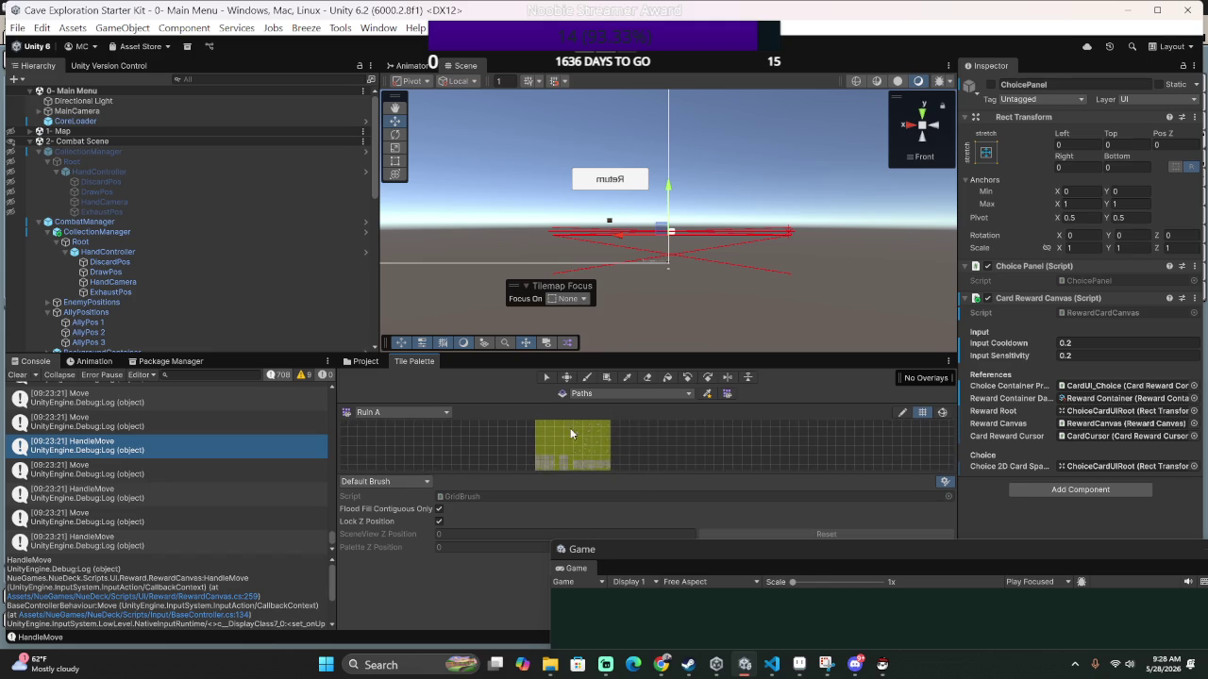
{"action": "left_click_drag", "start_coordinate": [536, 435], "coordinate": [605, 469]}
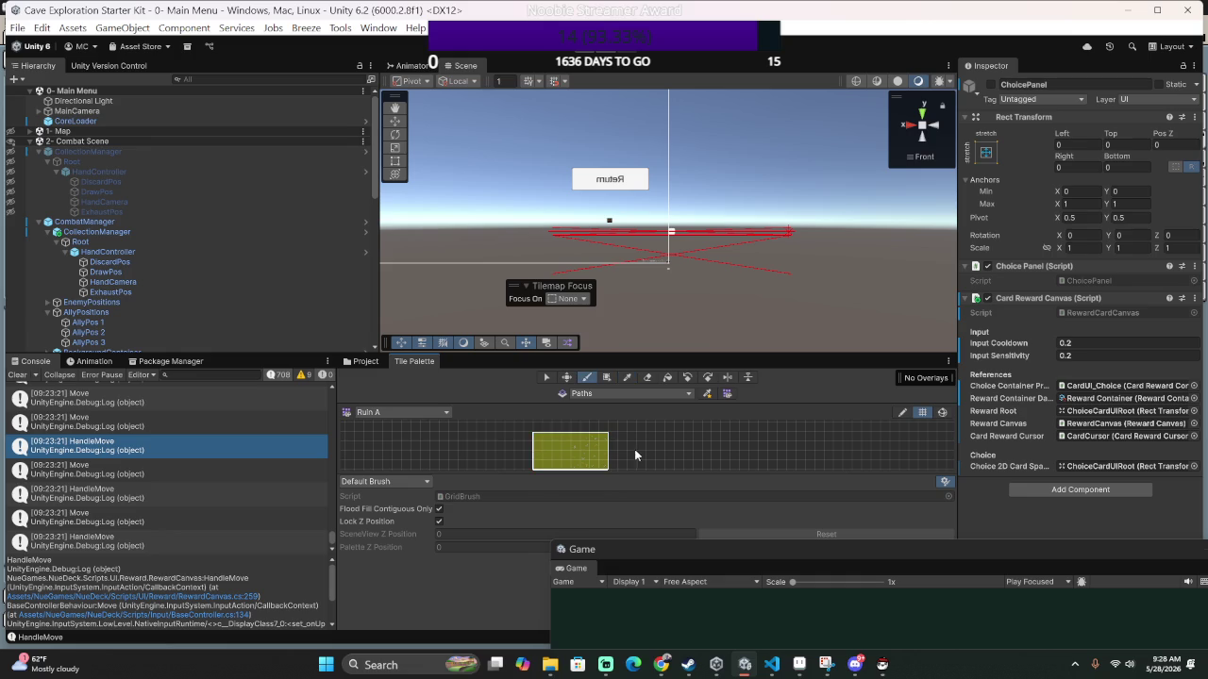
{"action": "left_click_drag", "start_coordinate": [631, 424], "coordinate": [713, 438]}
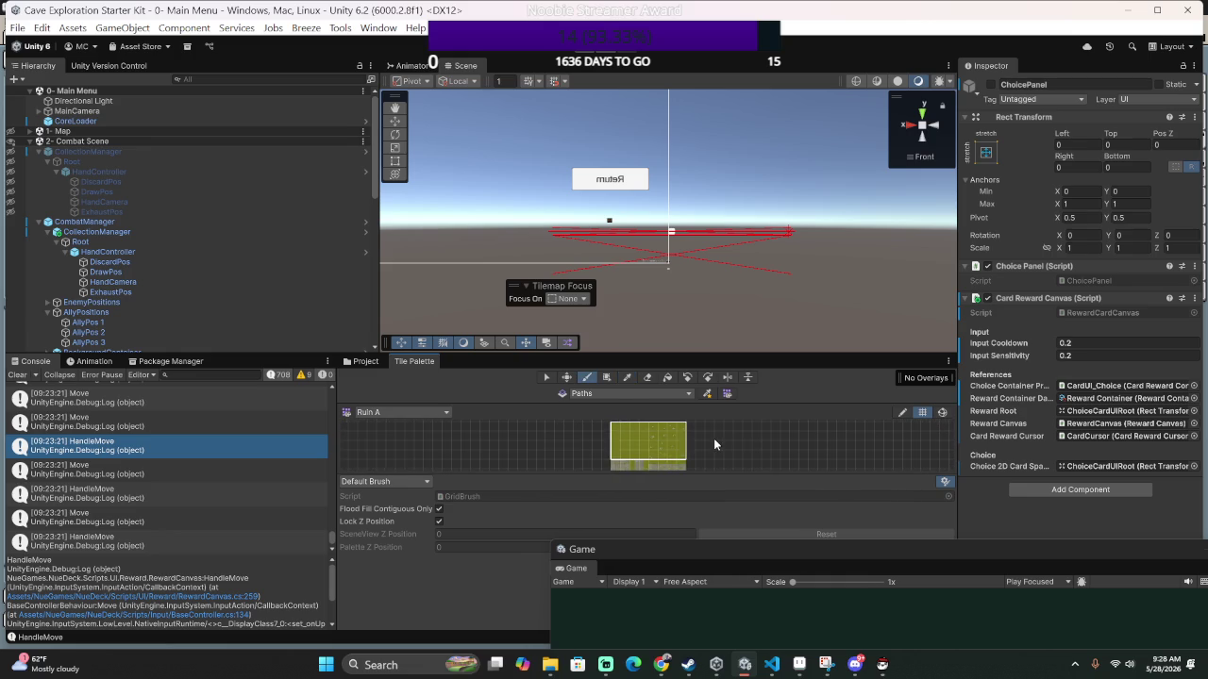
{"action": "left_click_drag", "start_coordinate": [610, 428], "coordinate": [684, 457]}
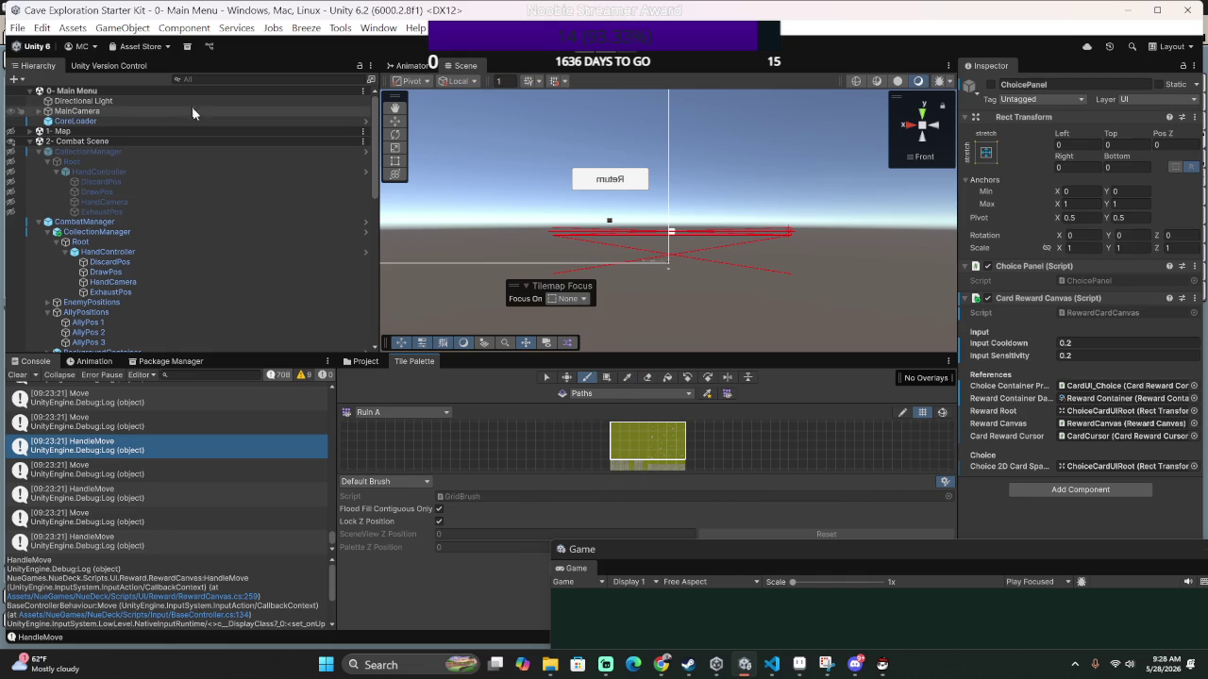
Show the Map scene and expand MapManager > MapCanvas in the Hierarchy.
{"action": "left_click", "coordinate": [11, 139]}
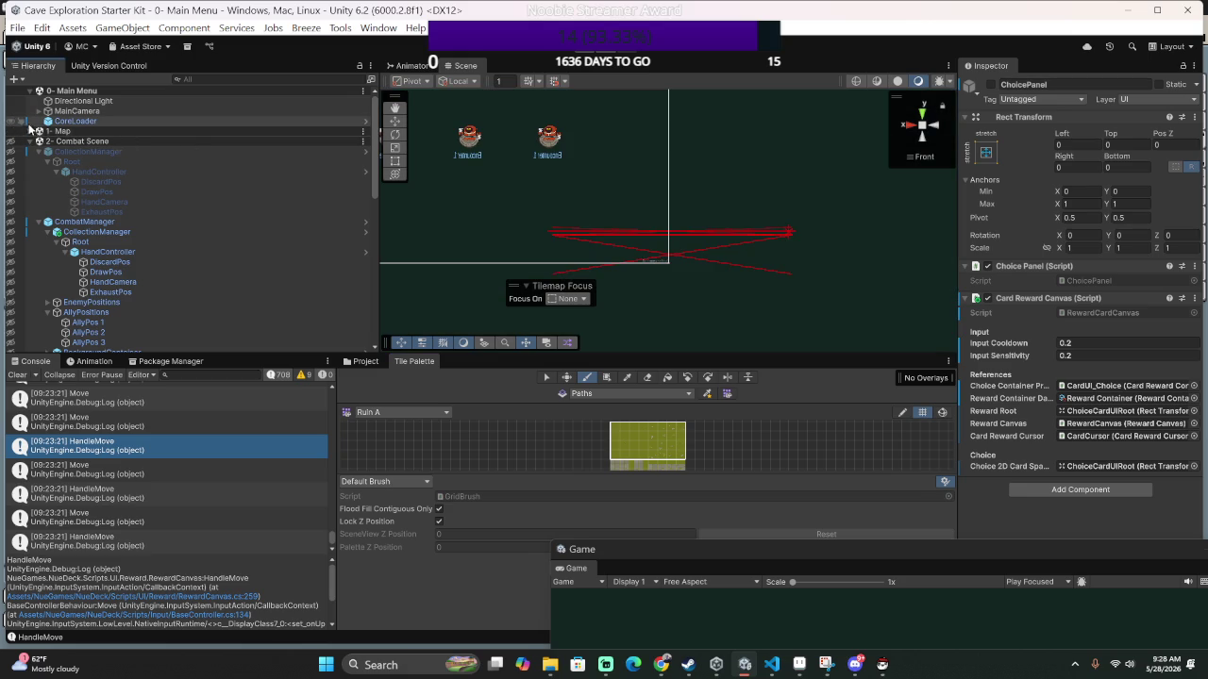
{"action": "left_click", "coordinate": [31, 132]}
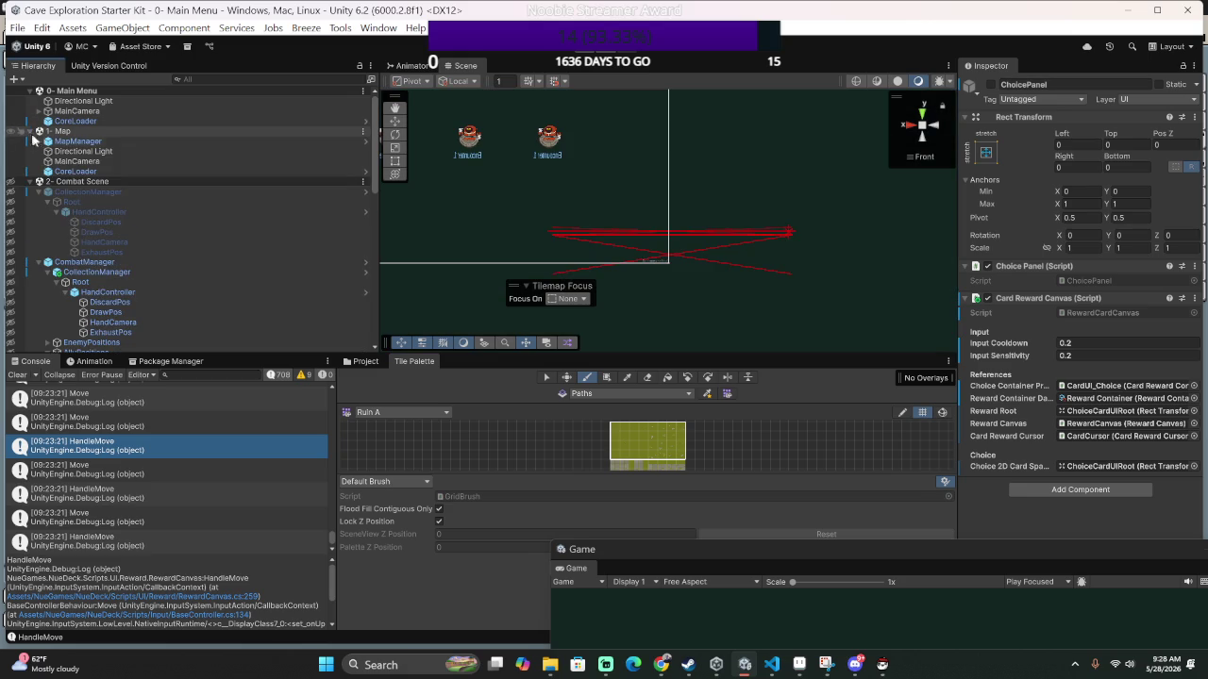
{"action": "left_click", "coordinate": [38, 132]}
{"action": "left_click", "coordinate": [38, 142]}
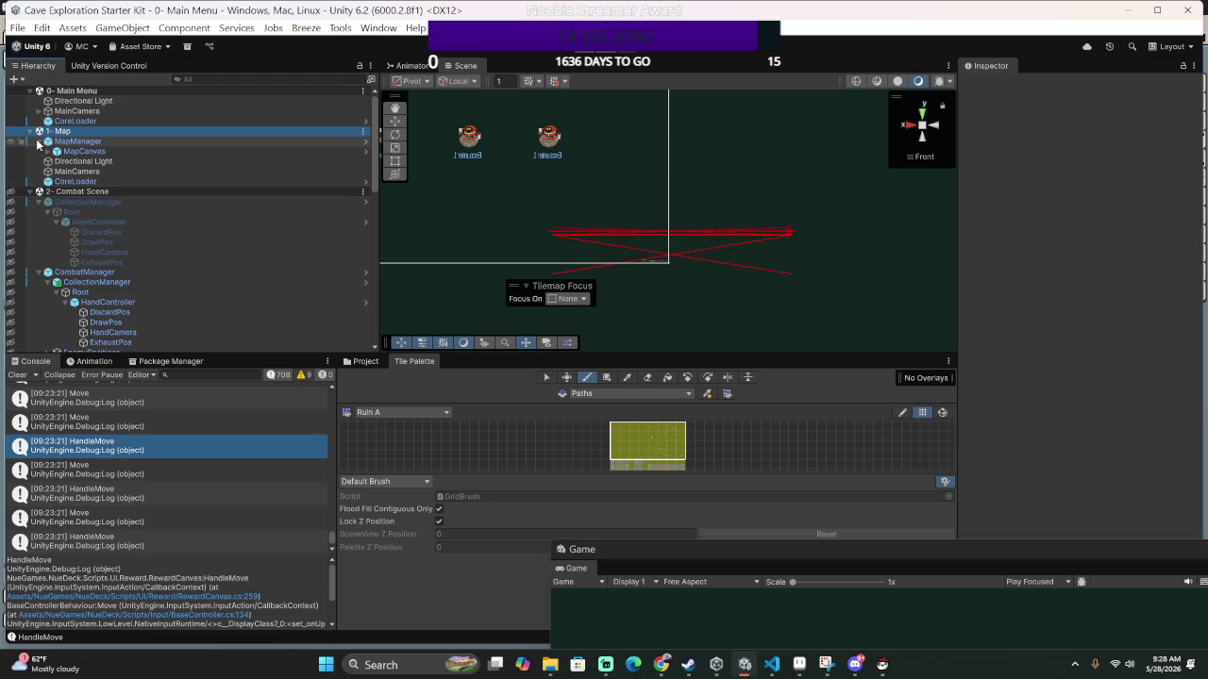
{"action": "left_click", "coordinate": [48, 151]}
{"action": "left_click", "coordinate": [48, 151]}
{"action": "left_click", "coordinate": [48, 151]}
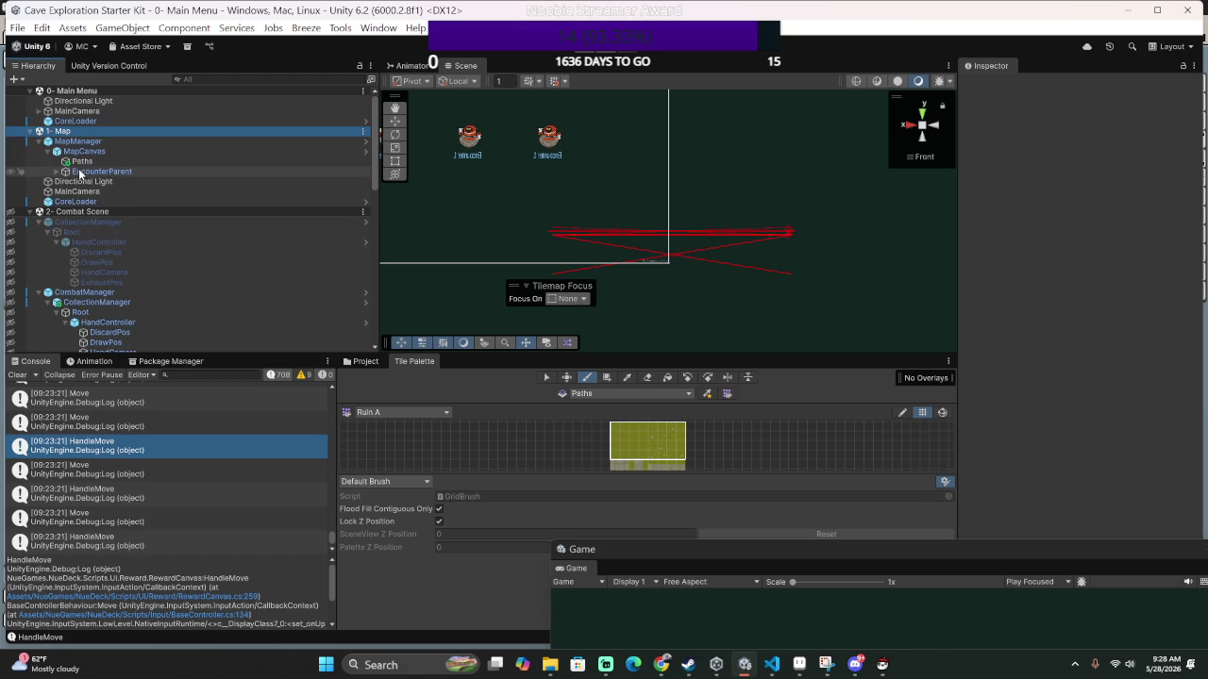
Create a 2D Object > Tilemap > Rectangular from the MapCanvas context menu.
{"action": "left_click", "coordinate": [83, 151]}
{"action": "right_click", "coordinate": [83, 151]}
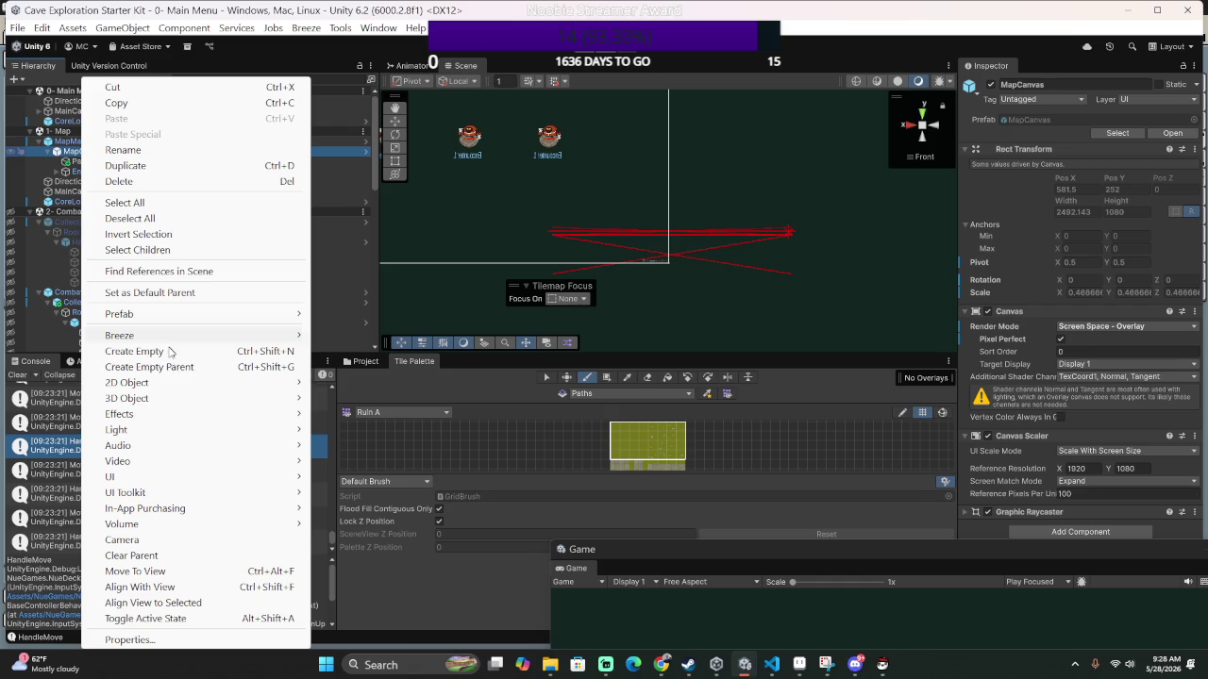
{"action": "mouse_move", "coordinate": [234, 387]}
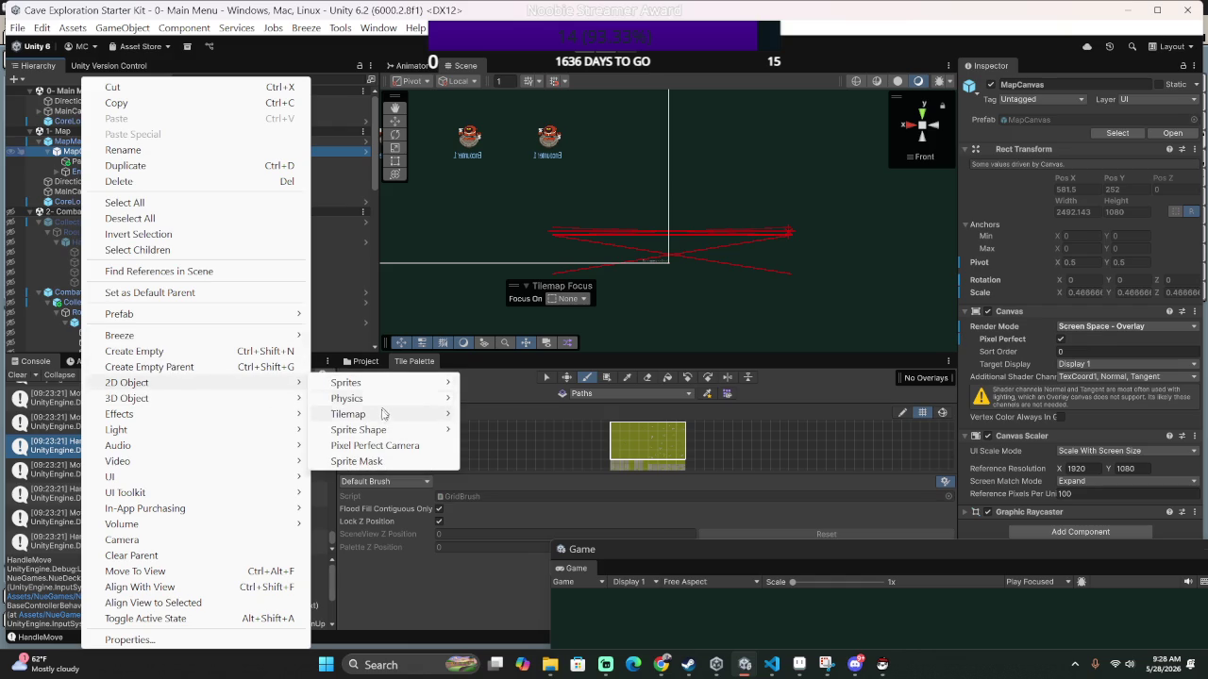
{"action": "mouse_move", "coordinate": [381, 418]}
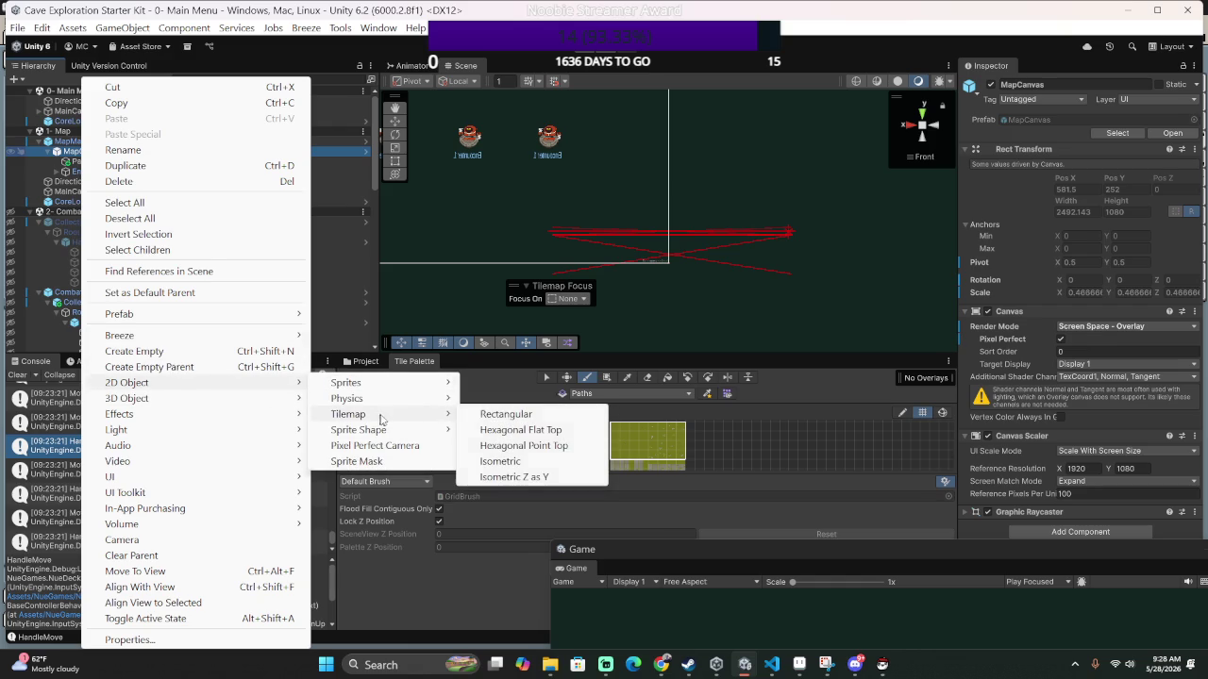
{"action": "left_click", "coordinate": [484, 418]}
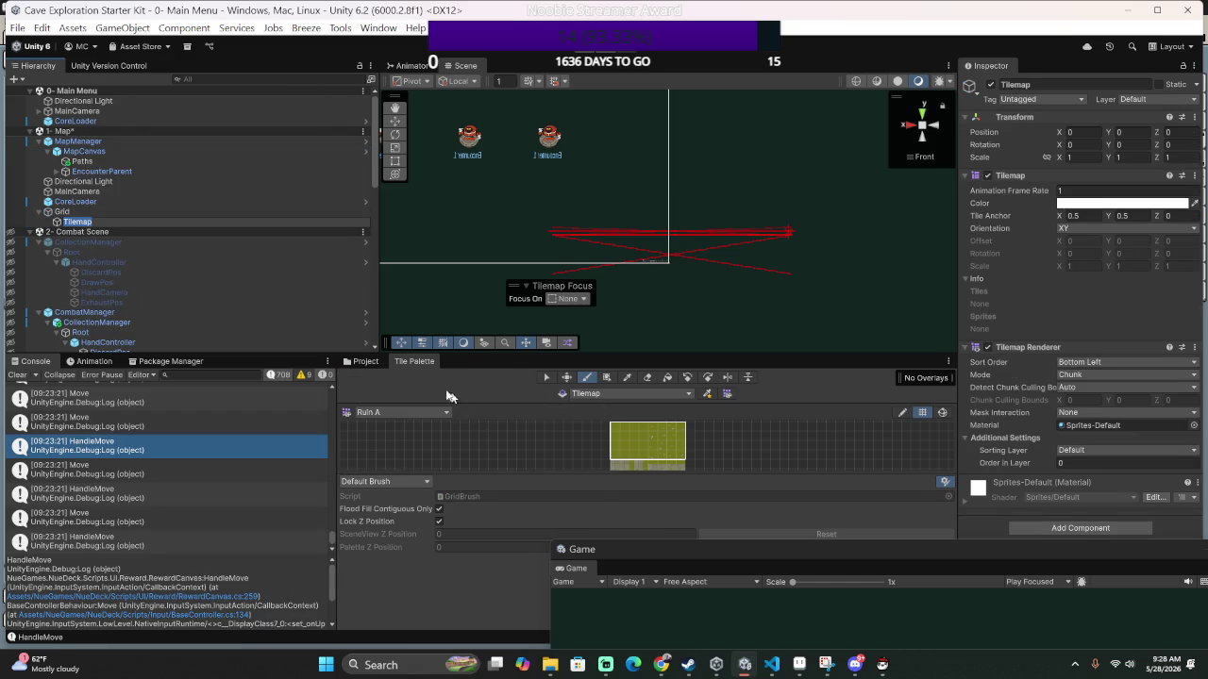
Select the new Grid and try enlarging it with the Scale tool.
{"action": "left_click", "coordinate": [163, 211]}
{"action": "left_click", "coordinate": [160, 218]}
{"action": "left_click", "coordinate": [163, 209]}
{"action": "scroll", "coordinate": [600, 204], "scroll_direction": "down", "scroll_amount": 2}
{"action": "scroll", "coordinate": [585, 179], "scroll_direction": "up", "scroll_amount": 3}
{"action": "scroll", "coordinate": [500, 253], "scroll_direction": "down", "scroll_amount": 1}
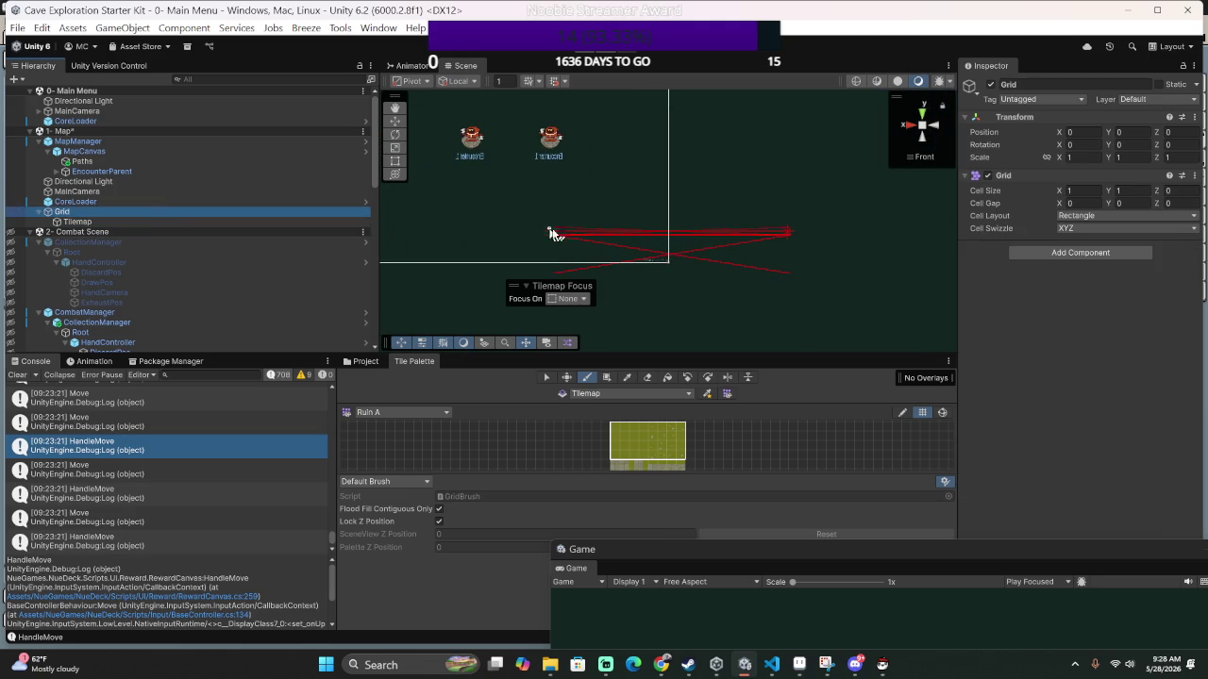
{"action": "left_click", "coordinate": [397, 149]}
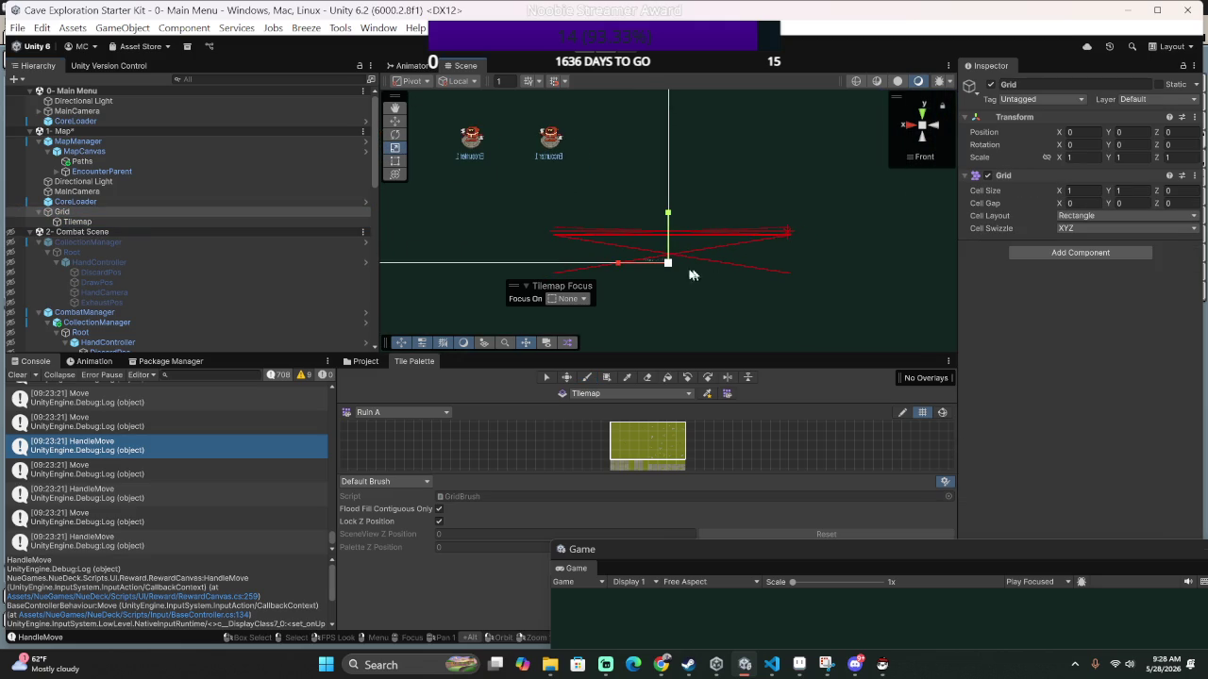
{"action": "mouse_move", "coordinate": [668, 262]}
{"action": "left_mouse_down"}
{"action": "mouse_move", "coordinate": [637, 139]}
{"action": "mouse_move", "coordinate": [602, 321]}
{"action": "mouse_move", "coordinate": [608, 526]}
{"action": "left_mouse_up"}
{"action": "left_click", "coordinate": [587, 377]}
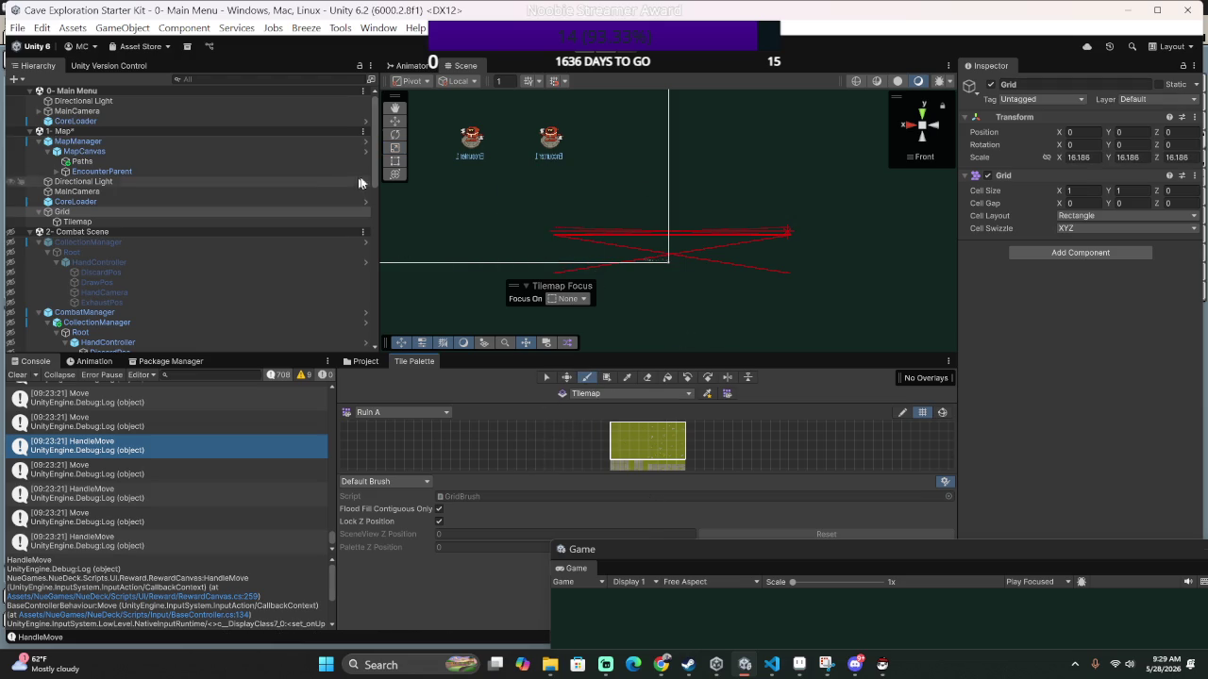
Stretch the Grid much larger with the Rect tool, then return to tile painting.
{"action": "left_click", "coordinate": [394, 148]}
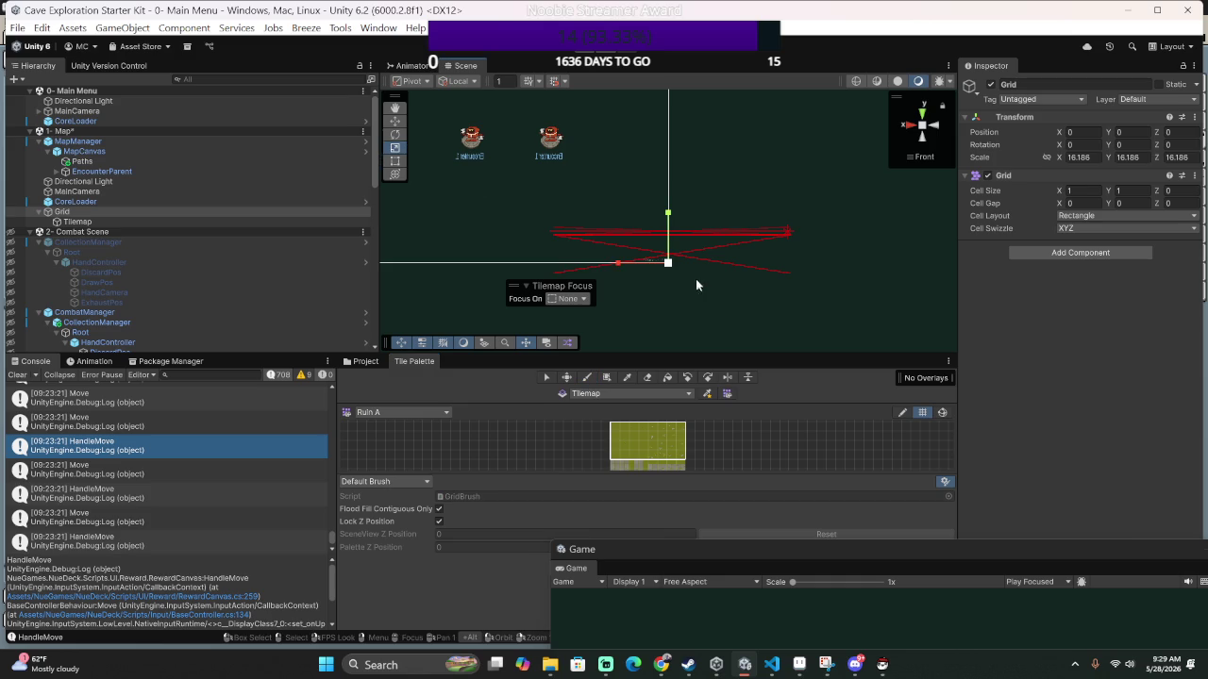
{"action": "mouse_move", "coordinate": [668, 264]}
{"action": "left_mouse_down"}
{"action": "mouse_move", "coordinate": [716, 263]}
{"action": "mouse_move", "coordinate": [743, 342]}
{"action": "mouse_move", "coordinate": [514, 352]}
{"action": "mouse_move", "coordinate": [670, 617]}
{"action": "left_mouse_up"}
{"action": "left_click", "coordinate": [588, 378]}
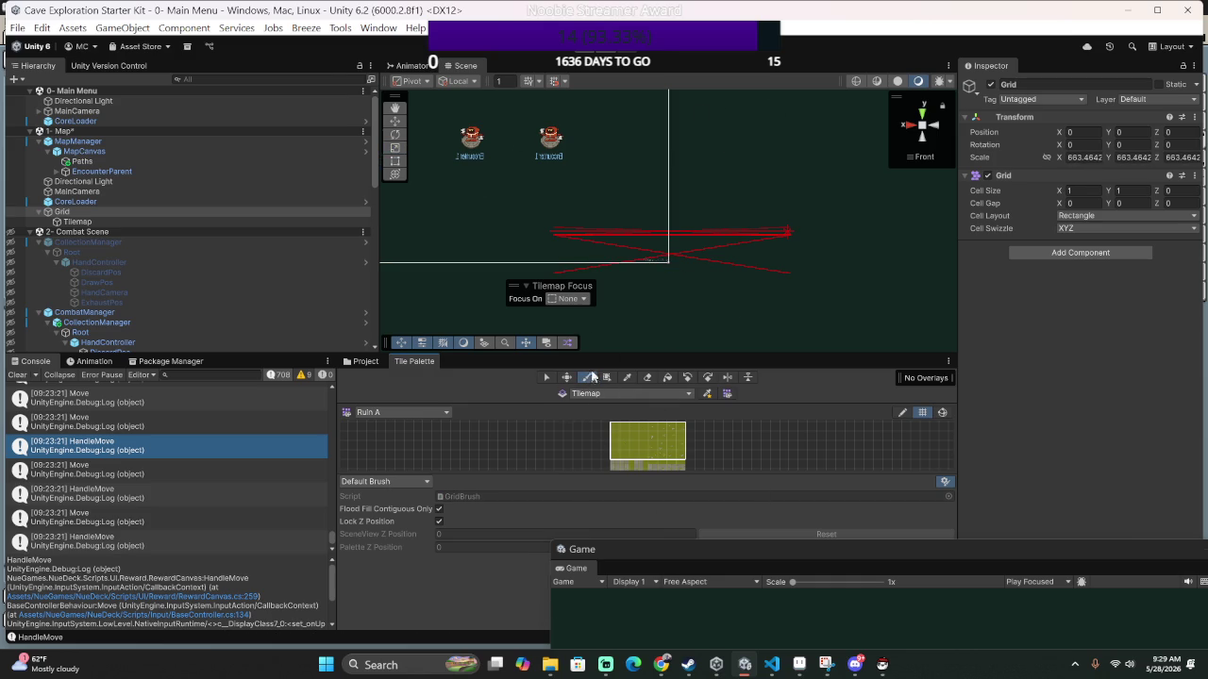
{"action": "scroll", "coordinate": [526, 183], "scroll_direction": "down", "scroll_amount": 5}
{"action": "scroll", "coordinate": [537, 216], "scroll_direction": "up", "scroll_amount": 3}
{"action": "scroll", "coordinate": [555, 233], "scroll_direction": "up", "scroll_amount": 1}
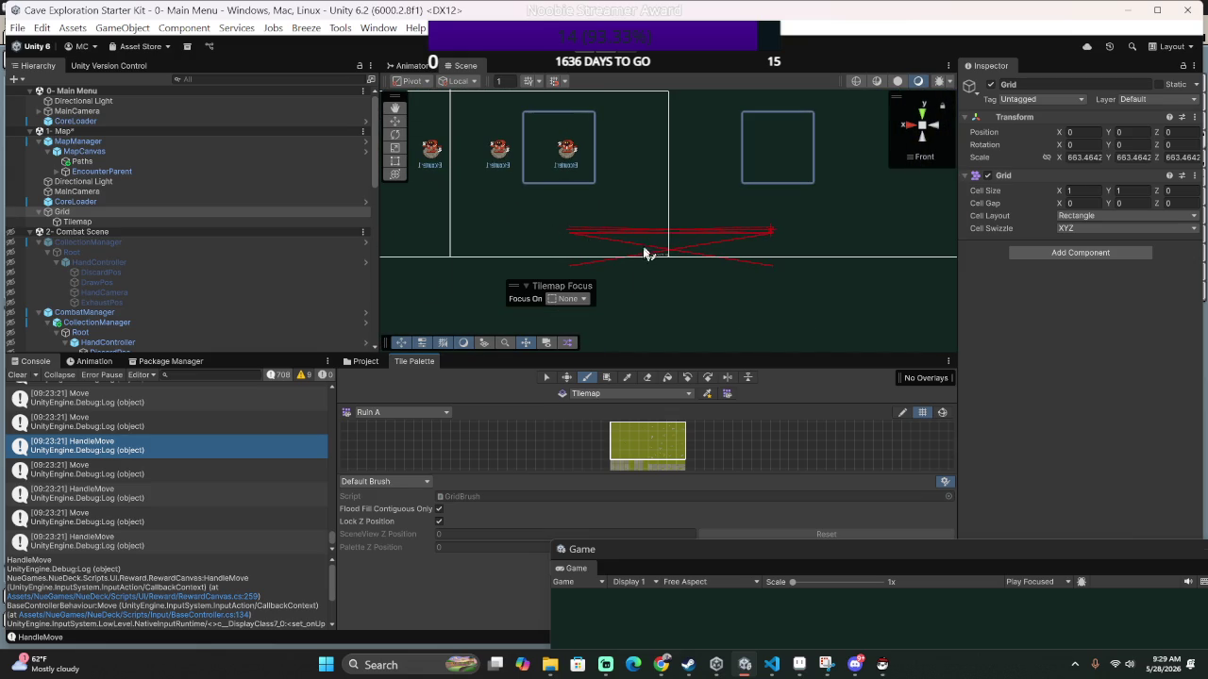
Set the Grid's scale to 1 on all axes and its cell size to 32 by 32.
{"action": "left_click", "coordinate": [394, 149]}
{"action": "mouse_move", "coordinate": [668, 261]}
{"action": "left_mouse_down"}
{"action": "mouse_move", "coordinate": [687, 353]}
{"action": "mouse_move", "coordinate": [680, 302]}
{"action": "left_mouse_up"}
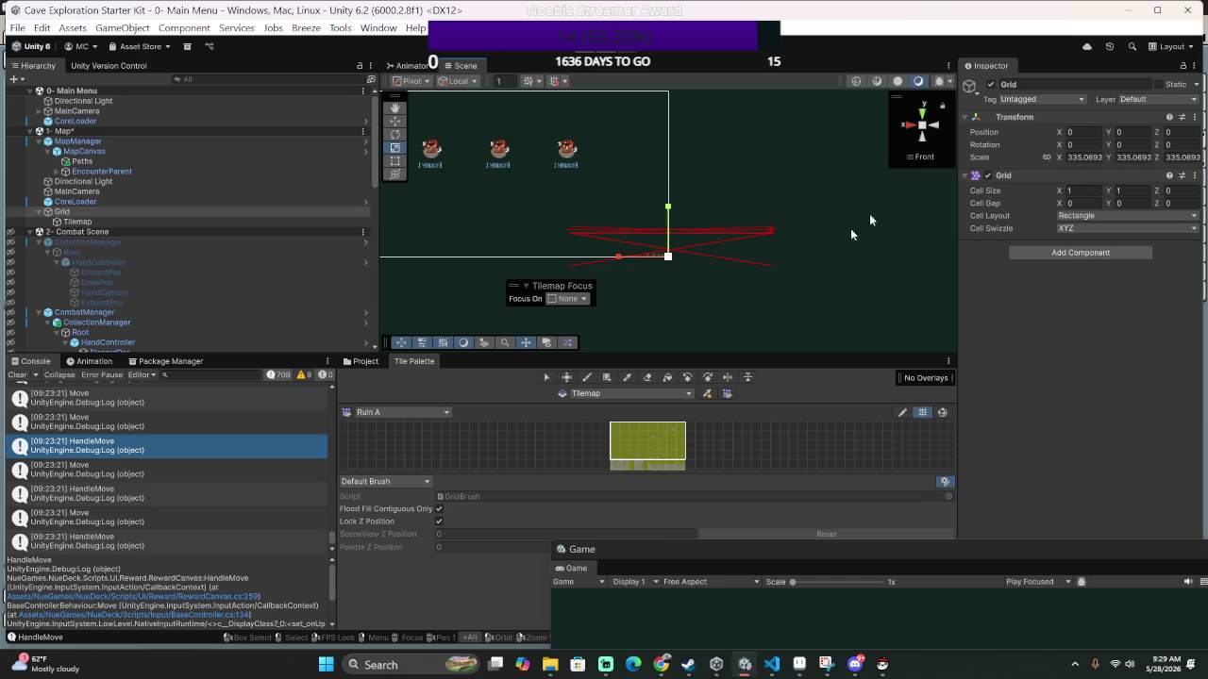
{"action": "left_click", "coordinate": [1085, 156]}
{"action": "type", "text": "1"}
{"action": "key", "text": "Tab"}
{"action": "key", "text": "Tab"}
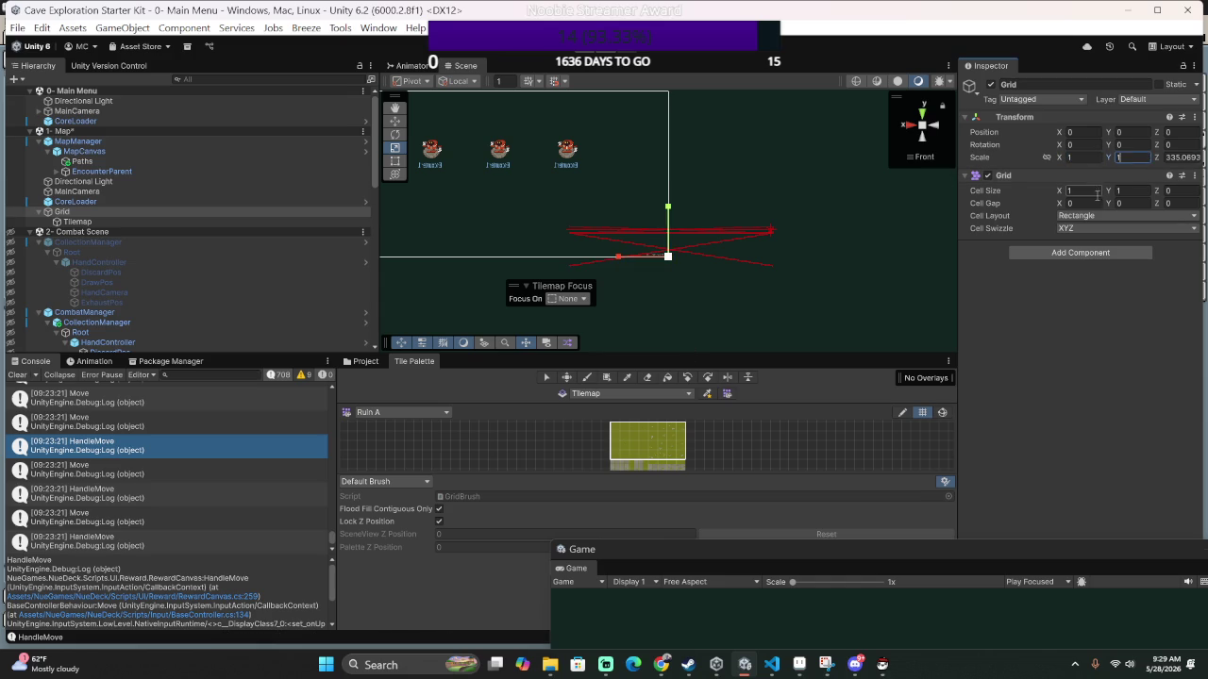
{"action": "key", "text": "Tab"}
{"action": "key", "text": "Tab"}
{"action": "type", "text": "32"}
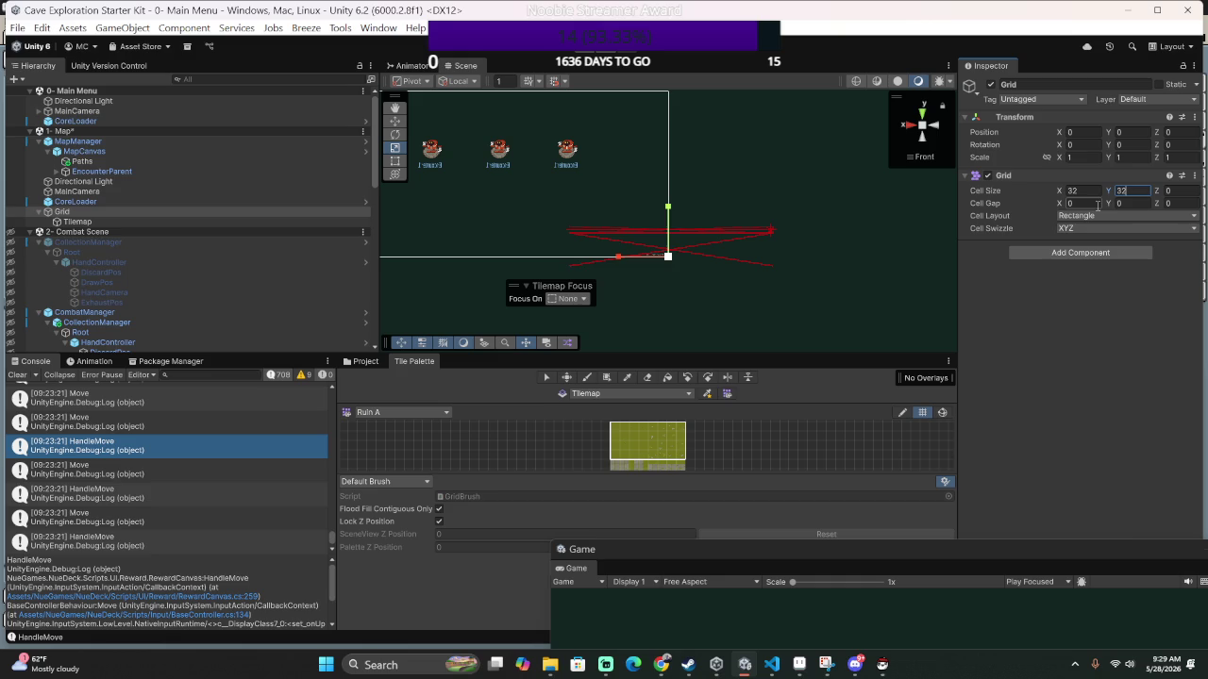
{"action": "key", "text": "Return"}
{"action": "left_click", "coordinate": [845, 268]}
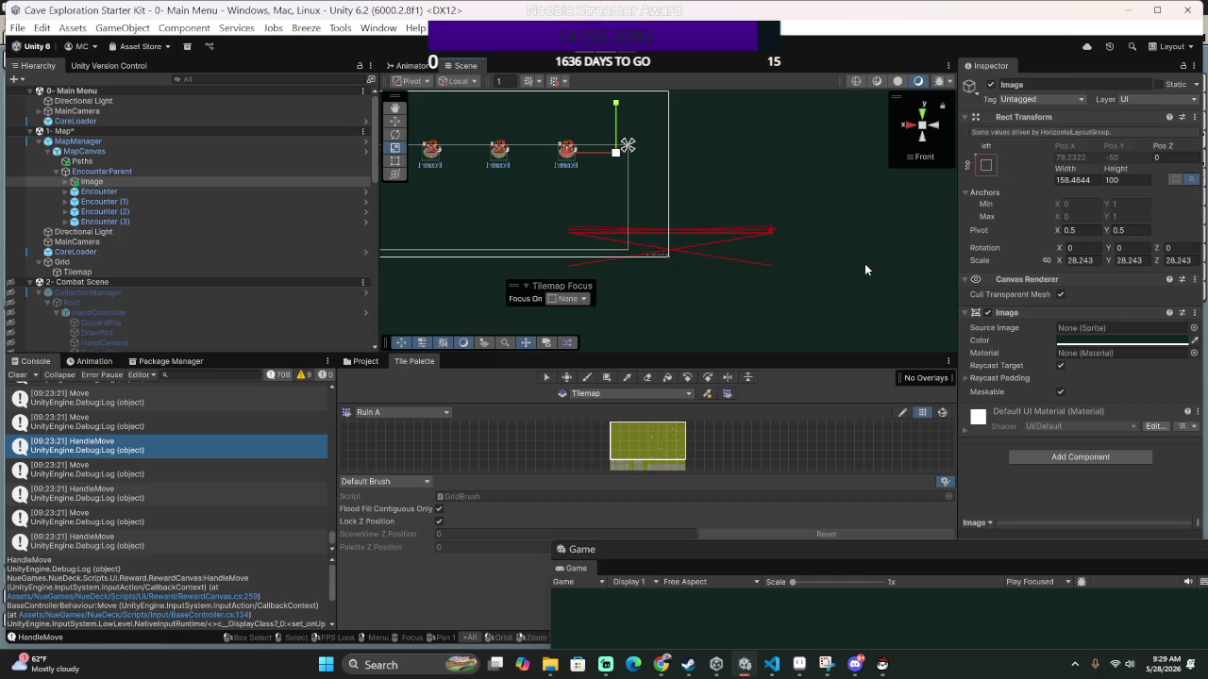
Frame the Image and inspect the Paths, MapCanvas and EncounterParent objects.
{"action": "key", "text": "f"}
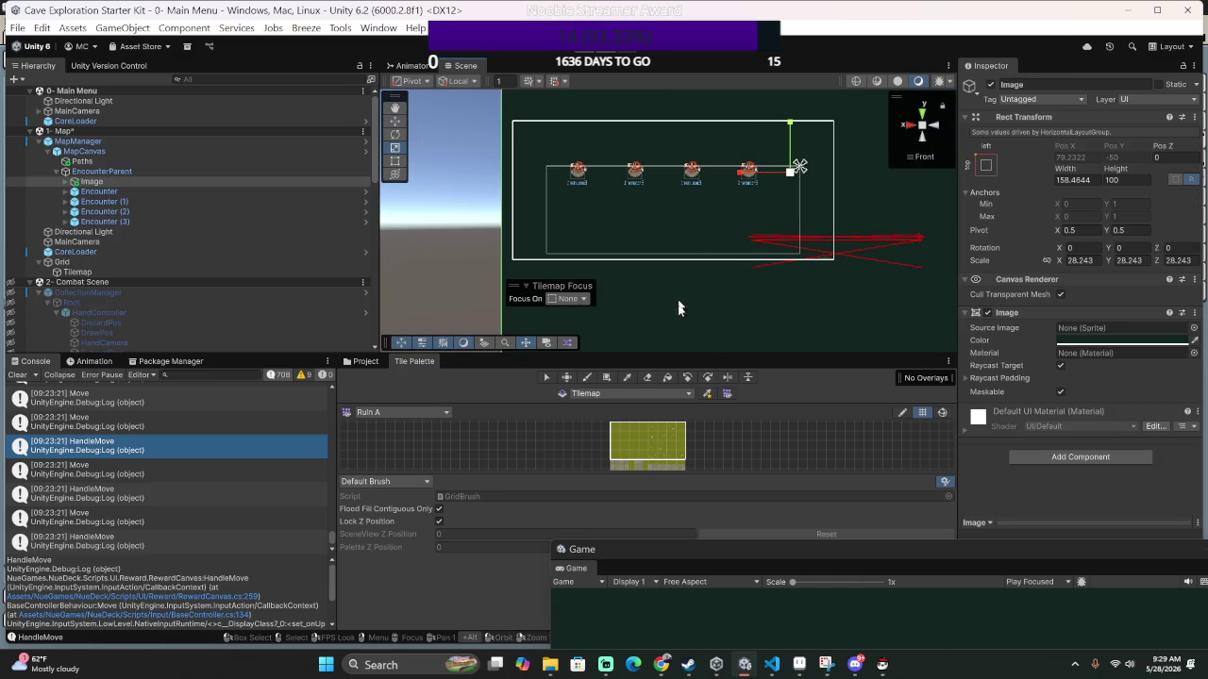
{"action": "left_click", "coordinate": [586, 376]}
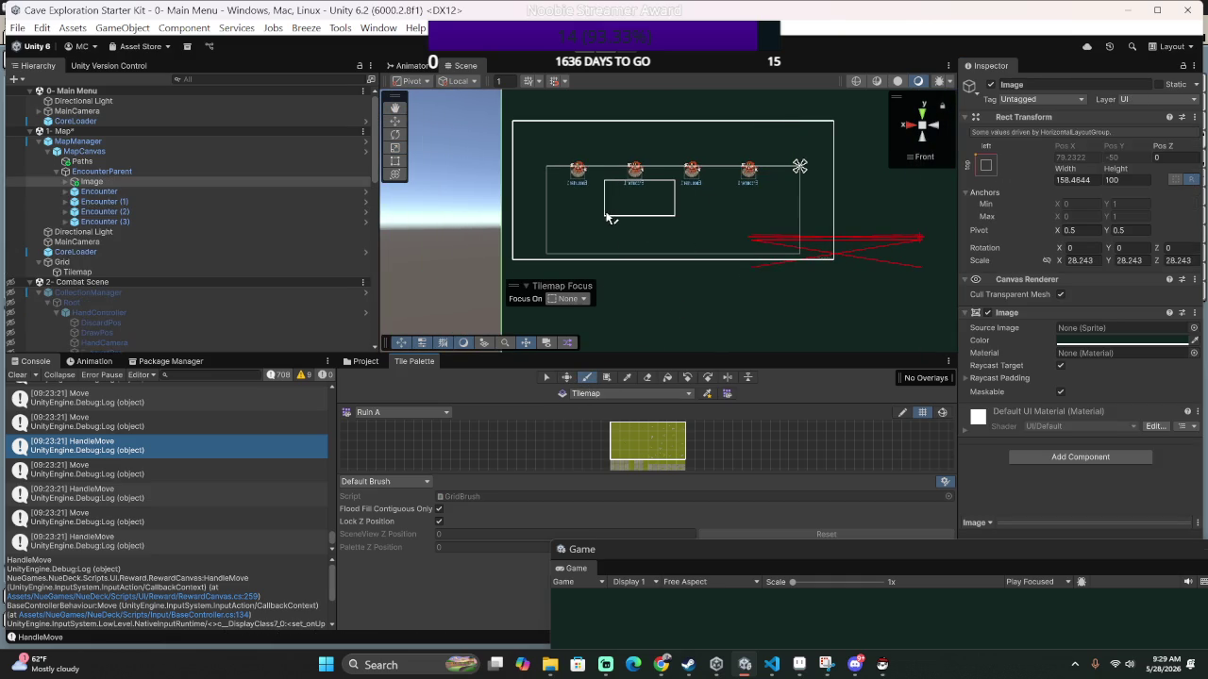
{"action": "scroll", "coordinate": [603, 211], "scroll_direction": "up", "scroll_amount": 1}
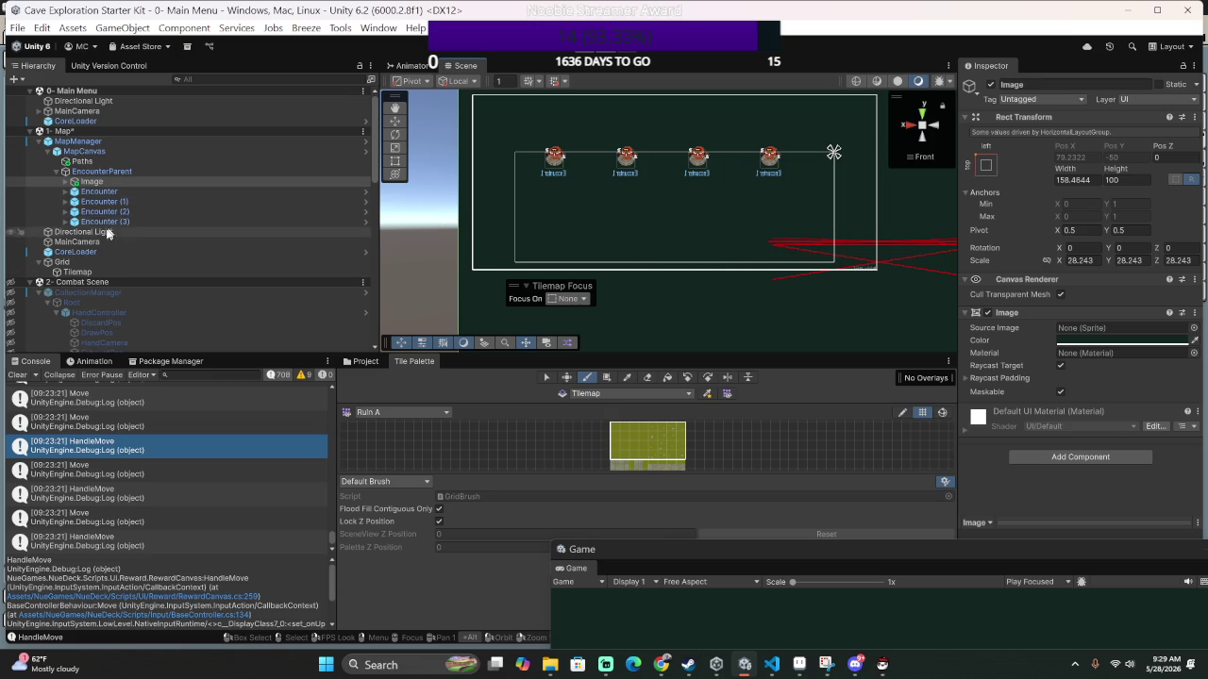
{"action": "left_click", "coordinate": [93, 163]}
{"action": "left_click", "coordinate": [91, 152]}
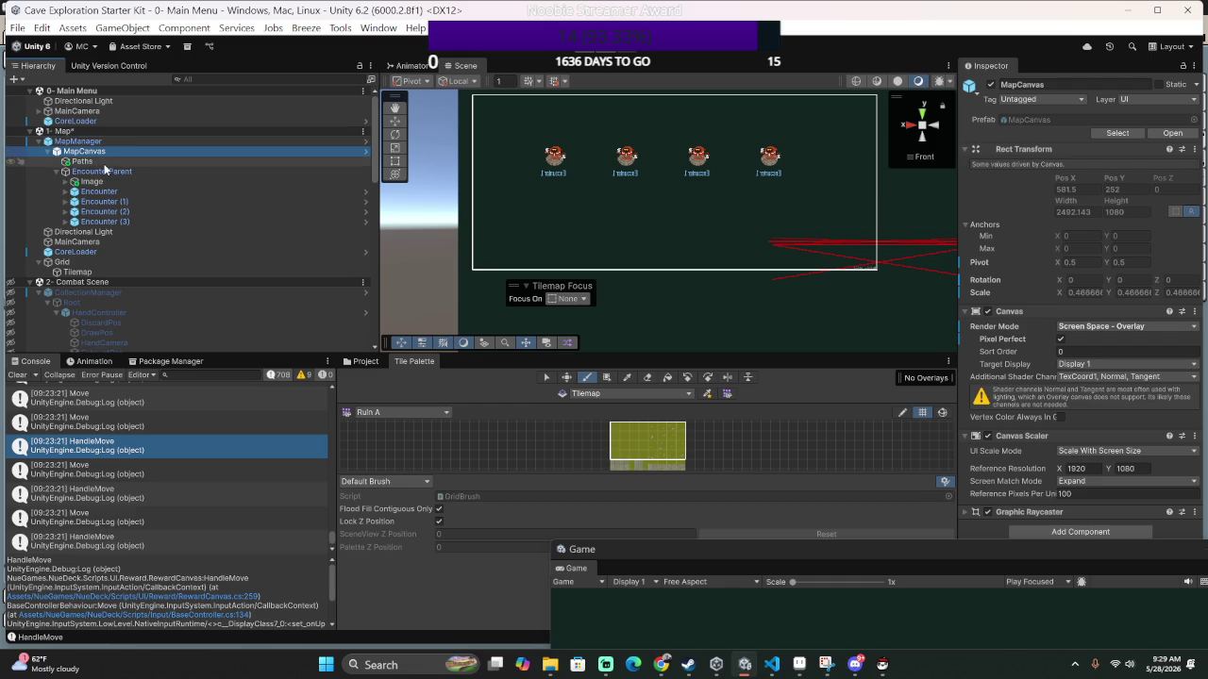
{"action": "left_click", "coordinate": [108, 172]}
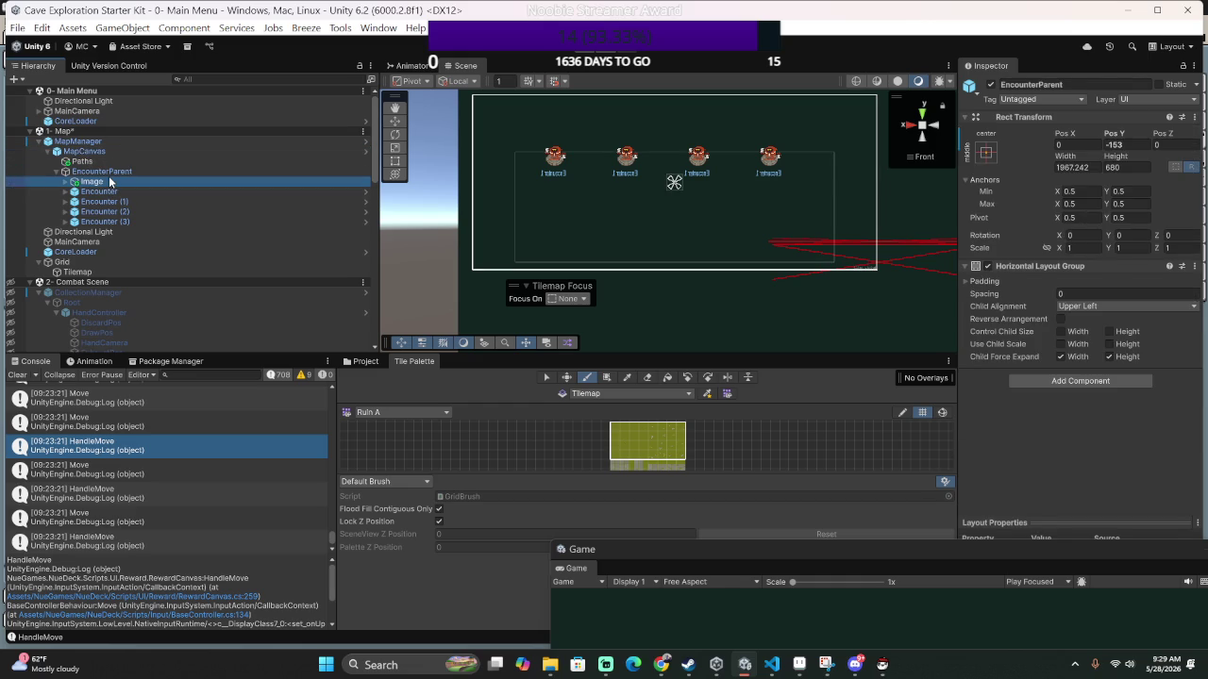
Set the Image's anchor preset to stretch so it fills its parent.
{"action": "left_click", "coordinate": [111, 181]}
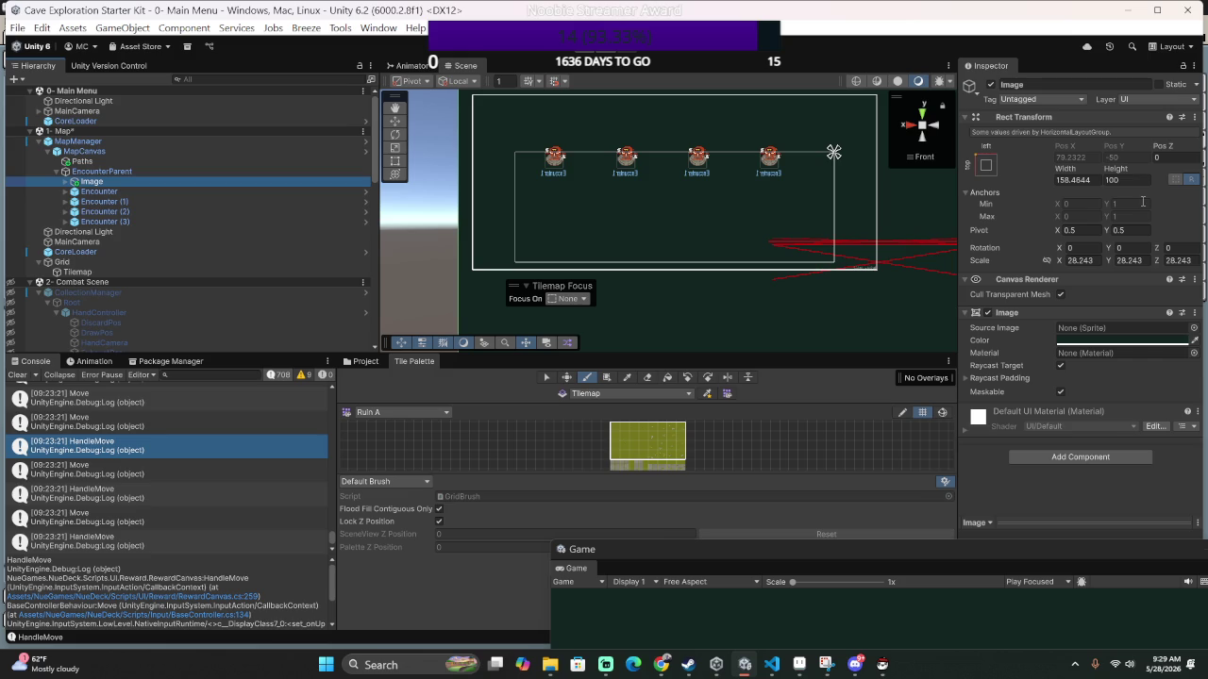
{"action": "left_click", "coordinate": [989, 166]}
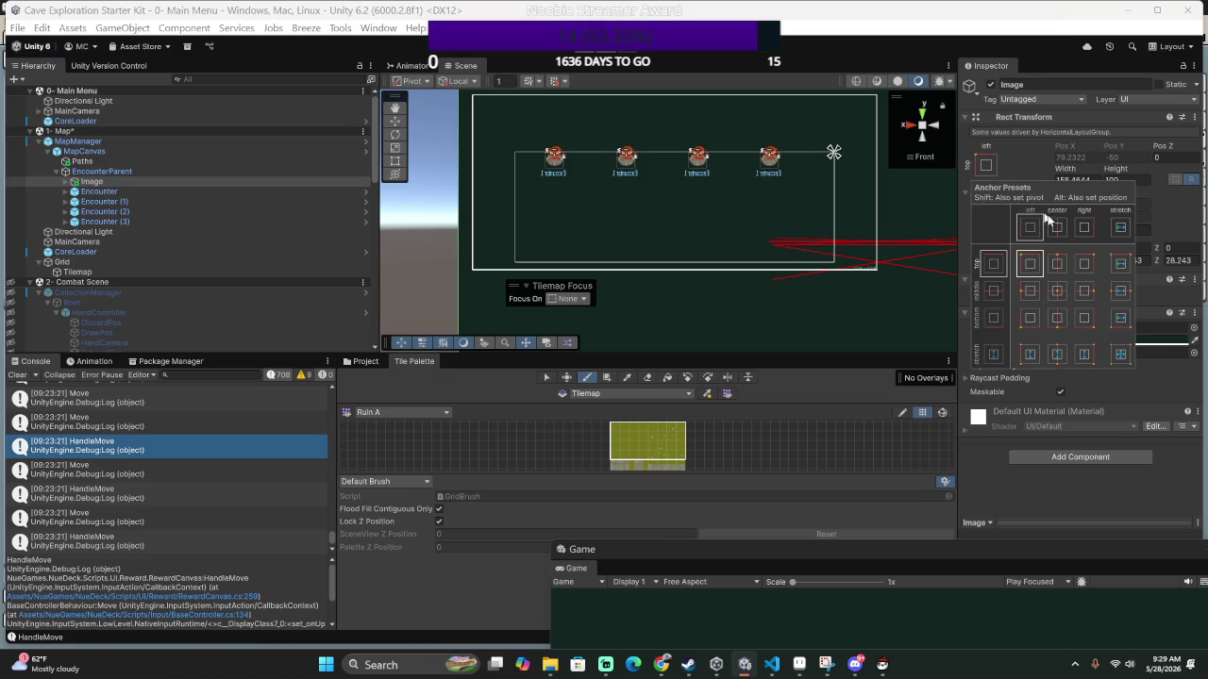
{"action": "left_click", "coordinate": [1123, 356]}
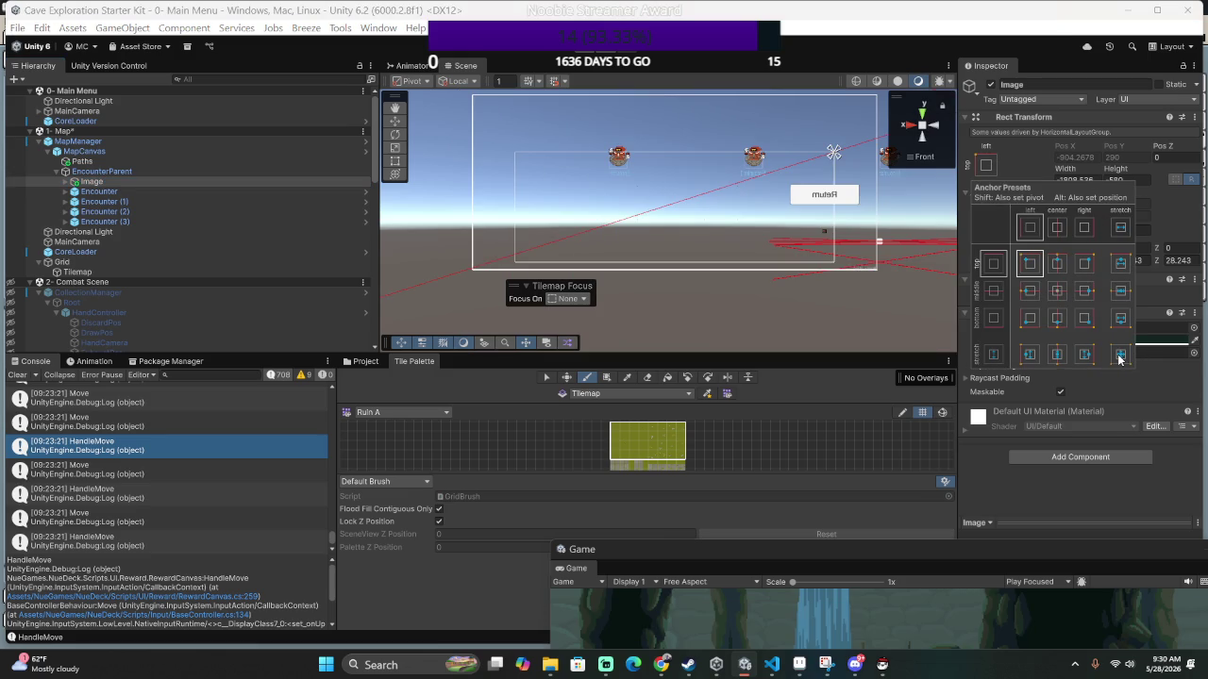
{"action": "left_click", "coordinate": [1118, 356]}
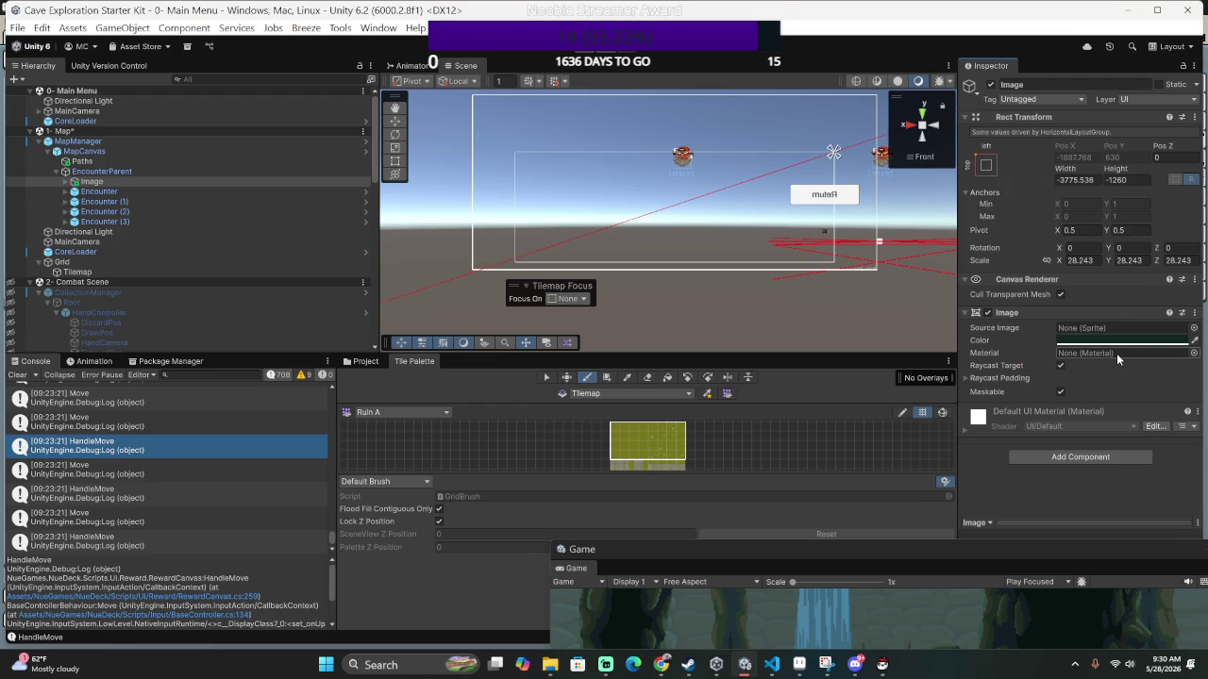
{"action": "left_click", "coordinate": [987, 169]}
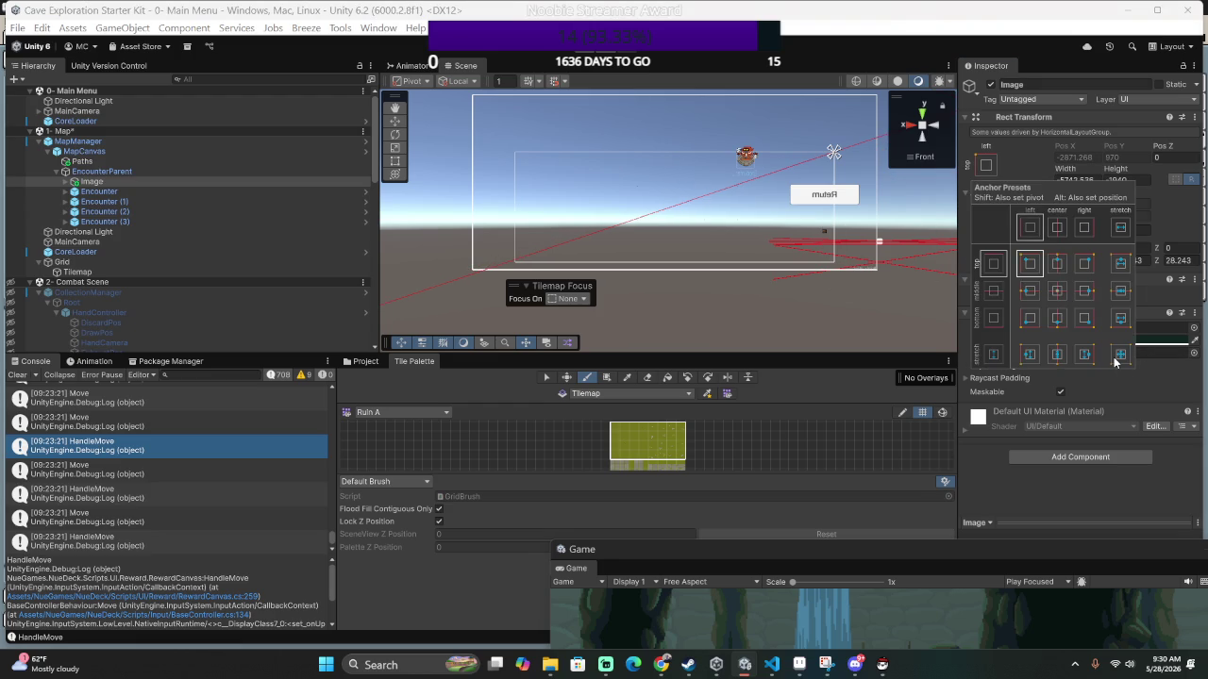
{"action": "left_click", "coordinate": [994, 327]}
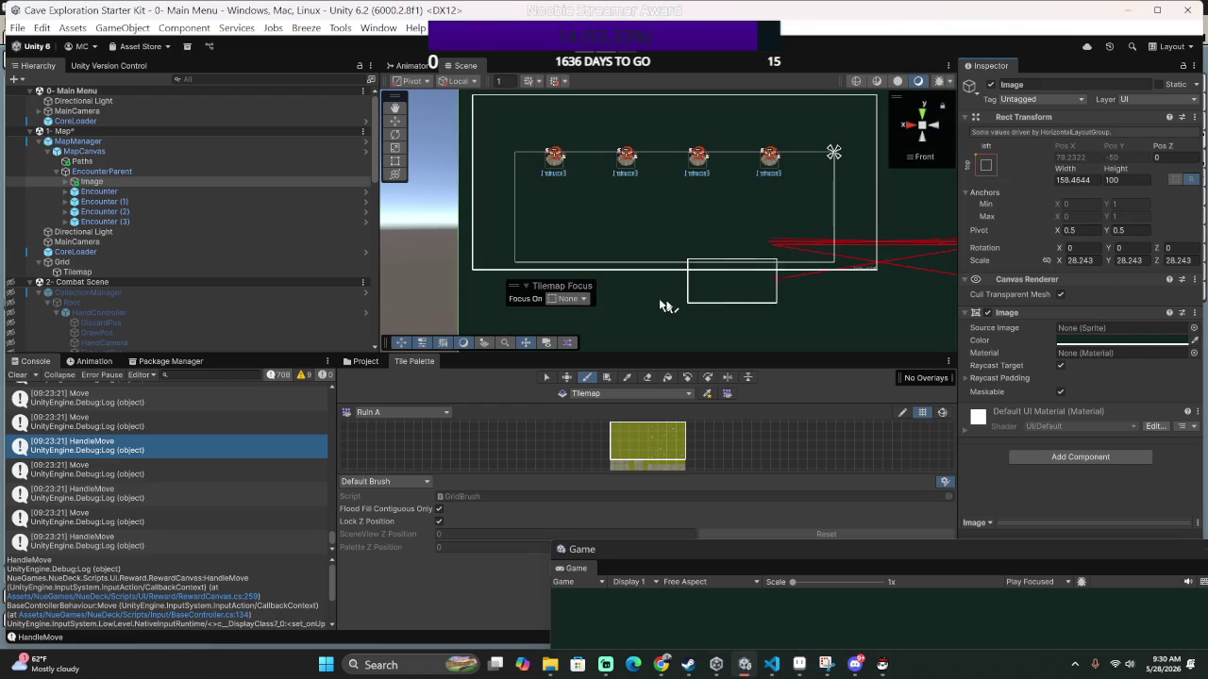
Disable the Image object, then drag the Grid into MapManager.
{"action": "left_click", "coordinate": [234, 185]}
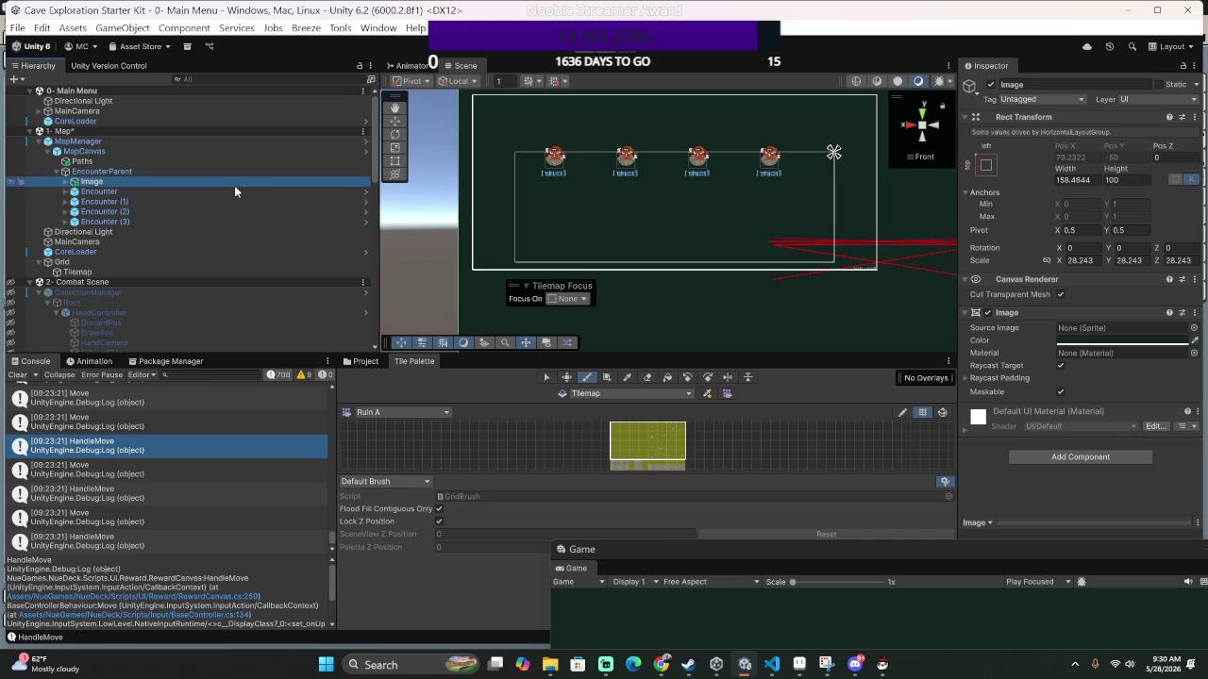
{"action": "left_click", "coordinate": [988, 85]}
{"action": "left_click", "coordinate": [990, 86]}
{"action": "left_click", "coordinate": [990, 86]}
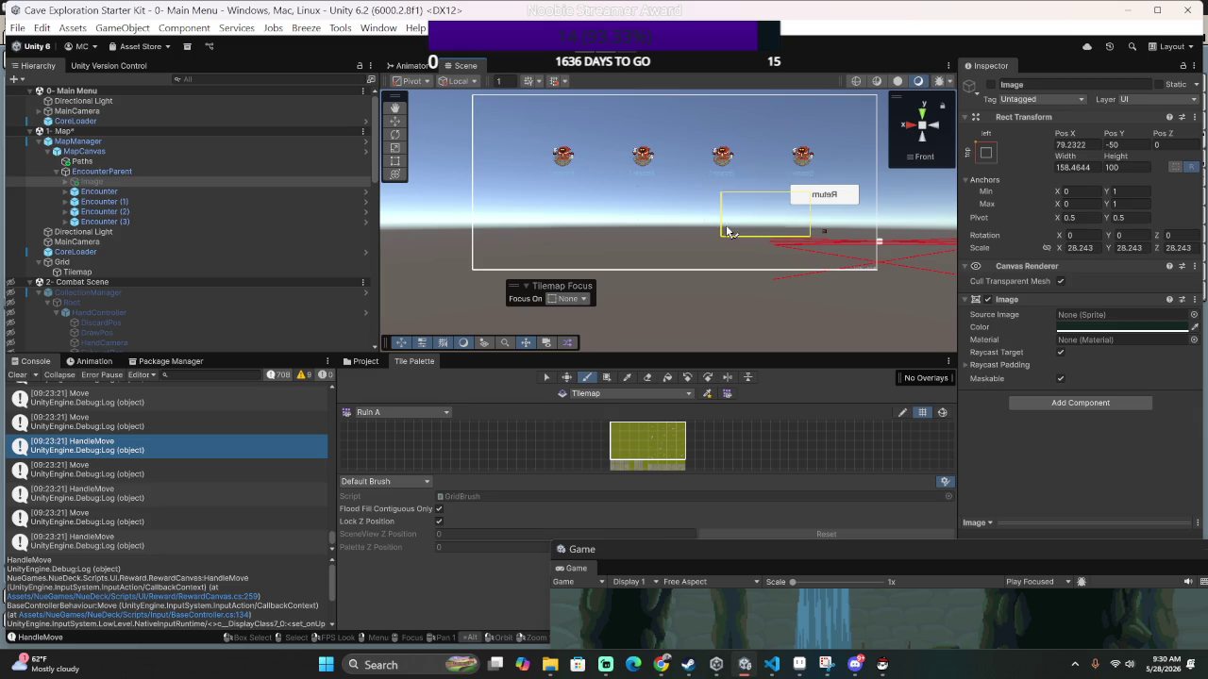
{"action": "left_click", "coordinate": [155, 181]}
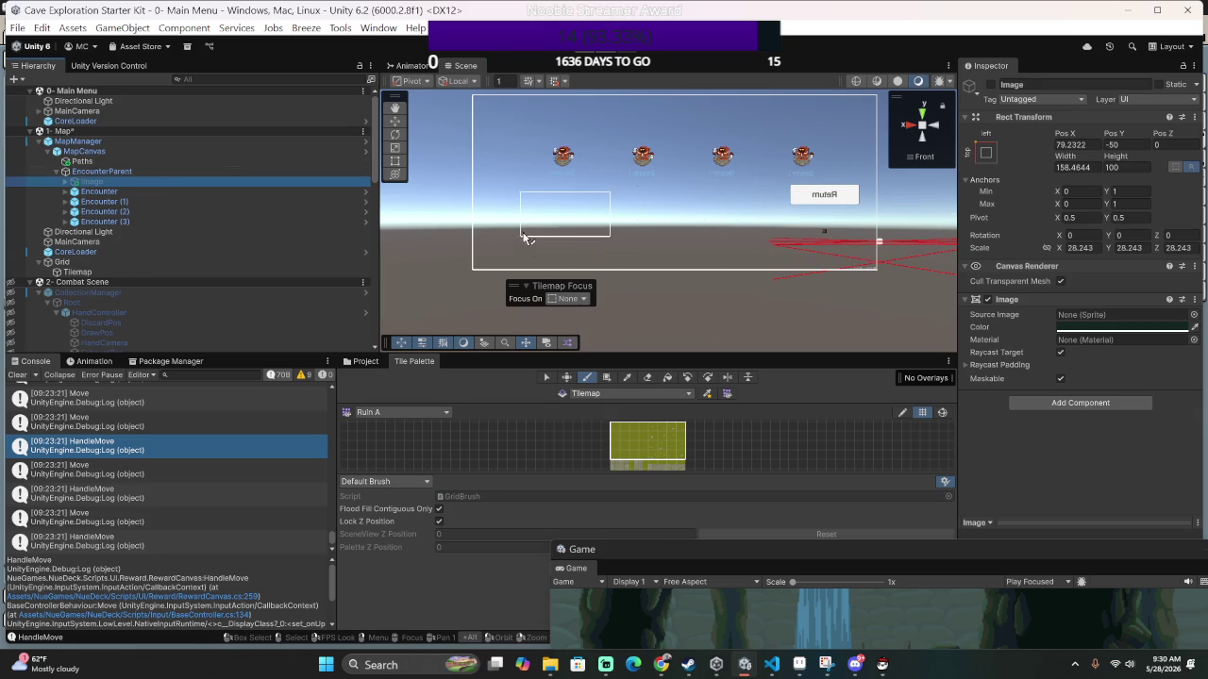
{"action": "scroll", "coordinate": [580, 247], "scroll_direction": "down", "scroll_amount": 3}
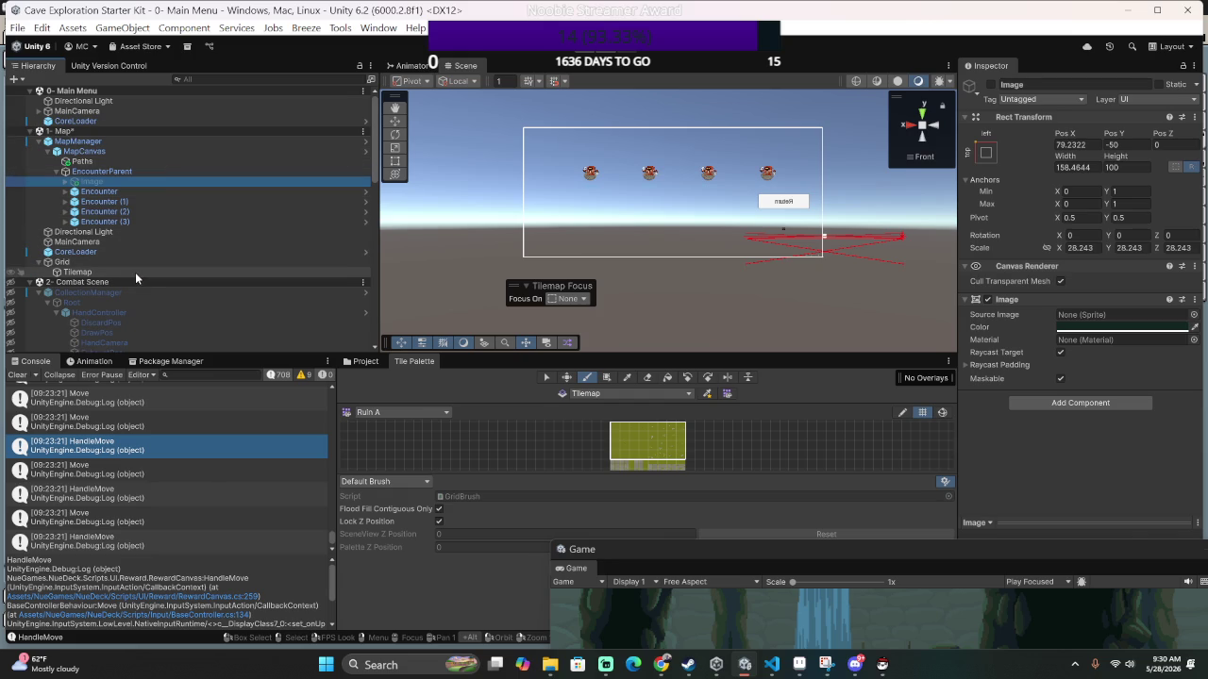
{"action": "mouse_move", "coordinate": [135, 272]}
{"action": "left_mouse_down"}
{"action": "mouse_move", "coordinate": [117, 155]}
{"action": "mouse_move", "coordinate": [94, 144]}
{"action": "left_mouse_up"}
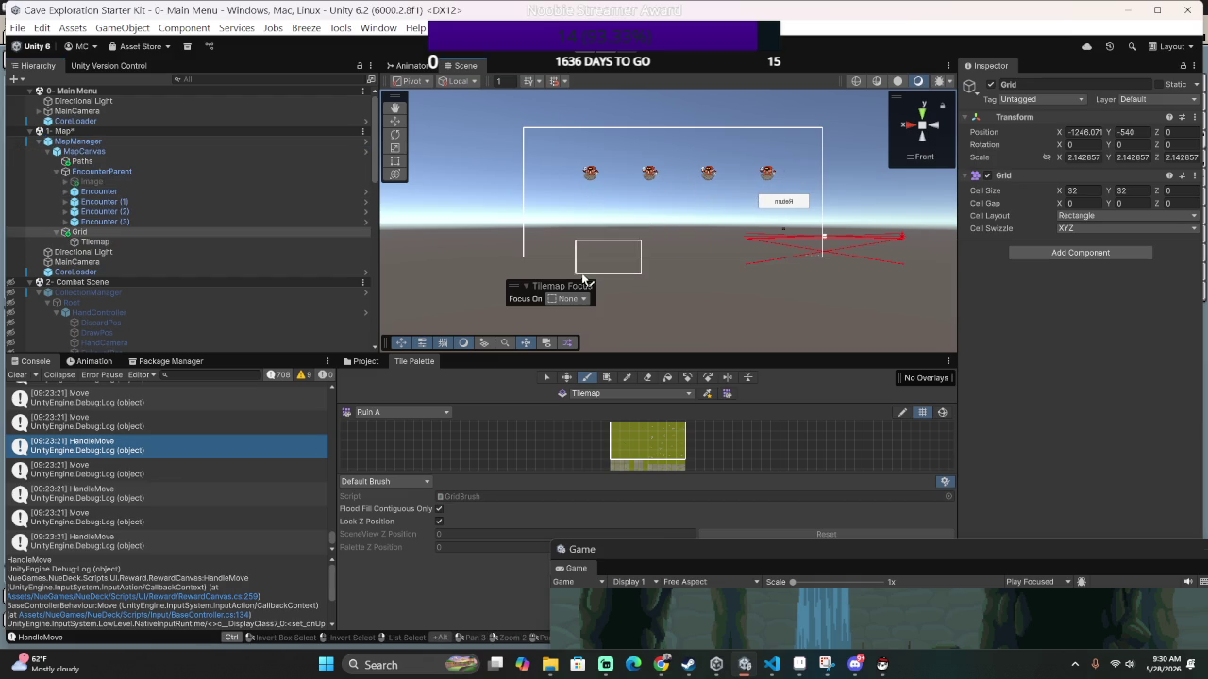
Place the Grid above MapCanvas as MapManager's first child.
{"action": "left_click", "coordinate": [94, 231]}
{"action": "mouse_move", "coordinate": [121, 192]}
{"action": "left_mouse_down"}
{"action": "mouse_move", "coordinate": [120, 159]}
{"action": "mouse_move", "coordinate": [110, 181]}
{"action": "mouse_move", "coordinate": [115, 149]}
{"action": "left_mouse_up"}
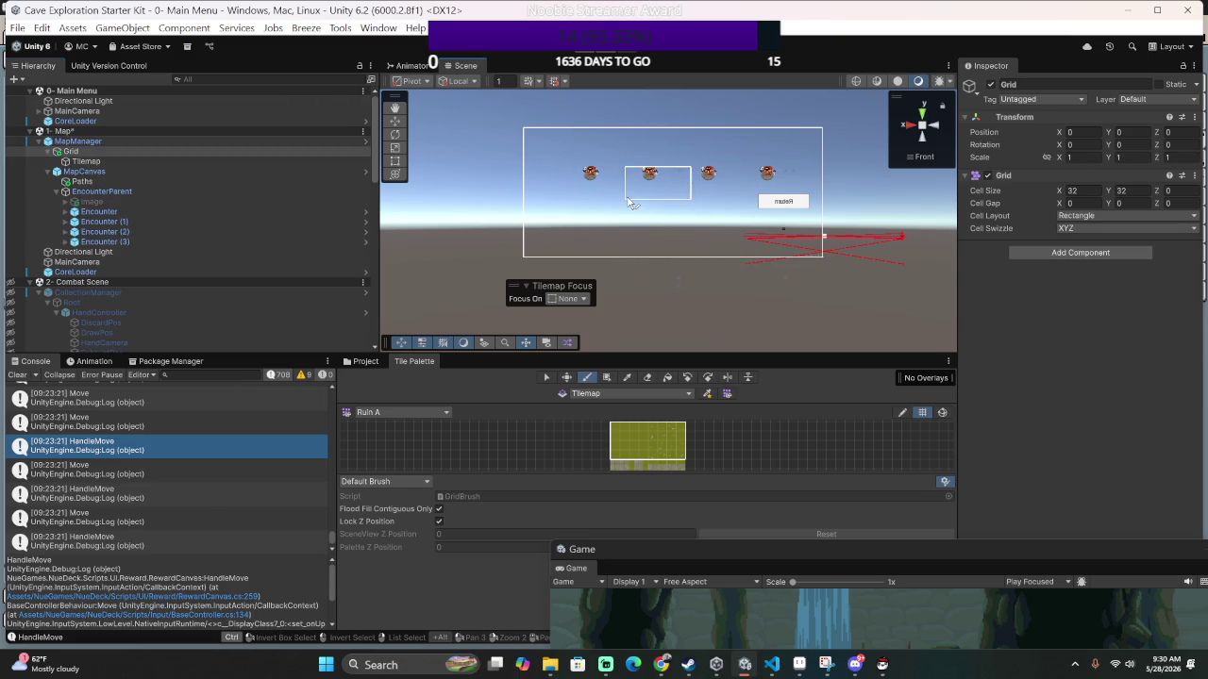
{"action": "left_click_drag", "start_coordinate": [698, 203], "coordinate": [139, 194]}
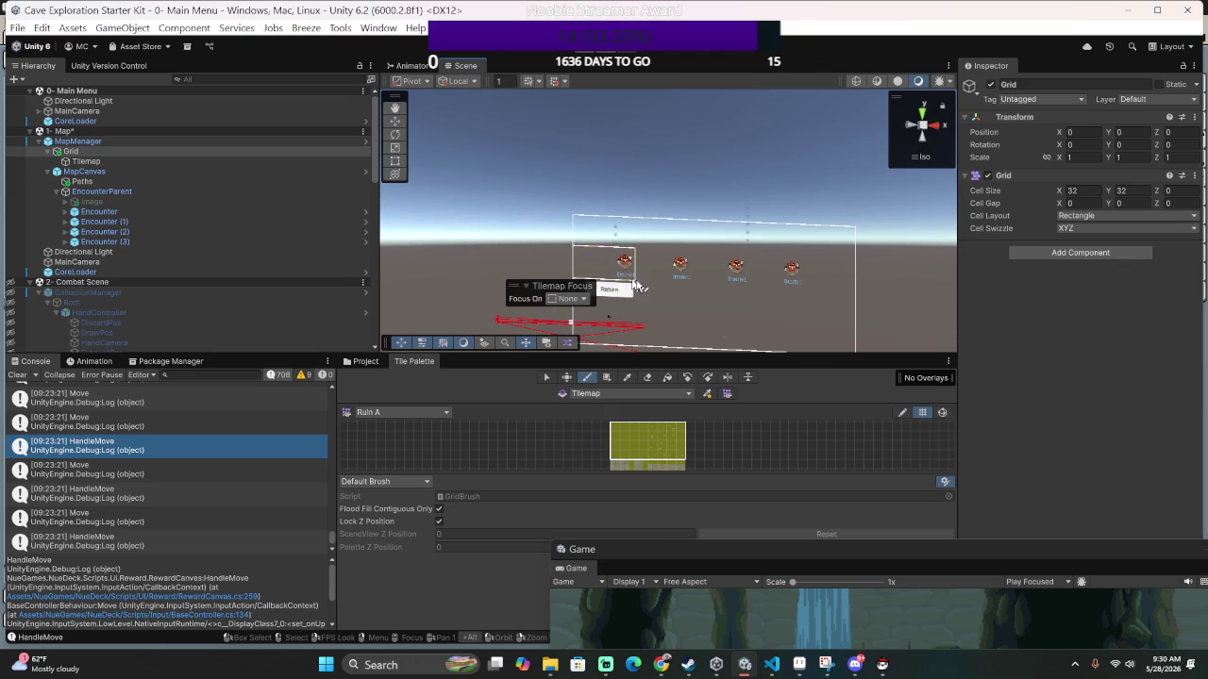
{"action": "left_click_drag", "start_coordinate": [697, 296], "coordinate": [698, 239]}
{"action": "scroll", "coordinate": [697, 237], "scroll_direction": "up", "scroll_amount": 5}
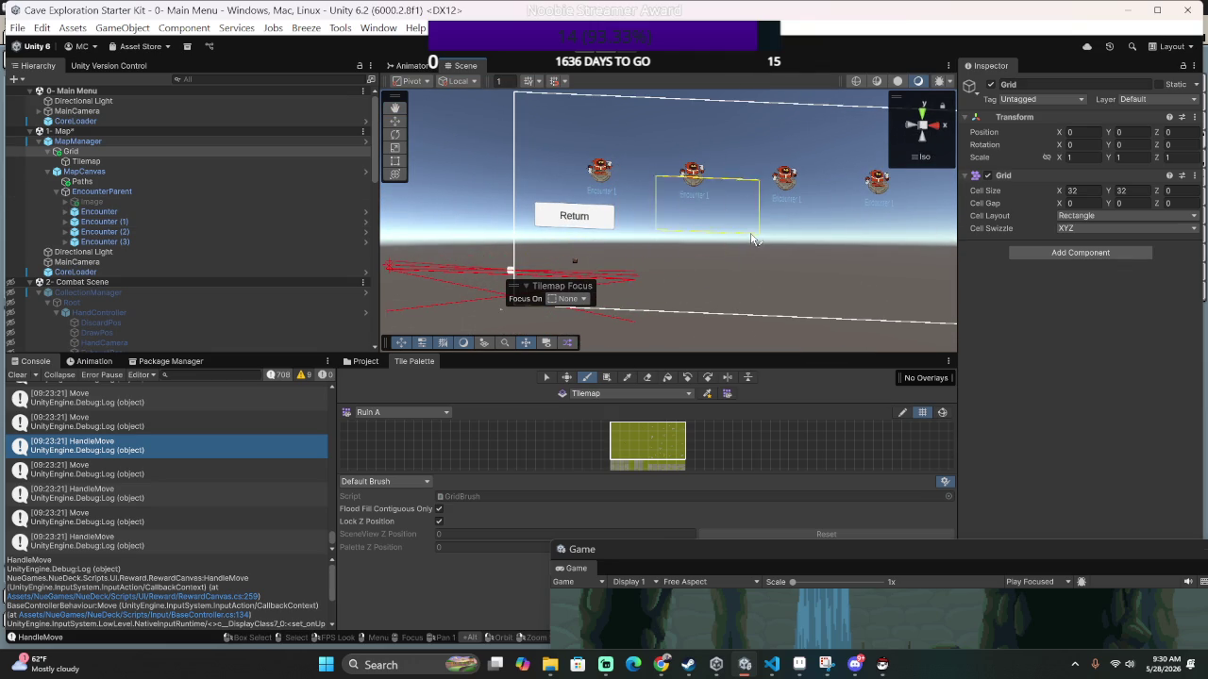
Set Tilemap Focus to Tilemap and frame the Tilemap in the Scene view.
{"action": "left_click", "coordinate": [553, 300]}
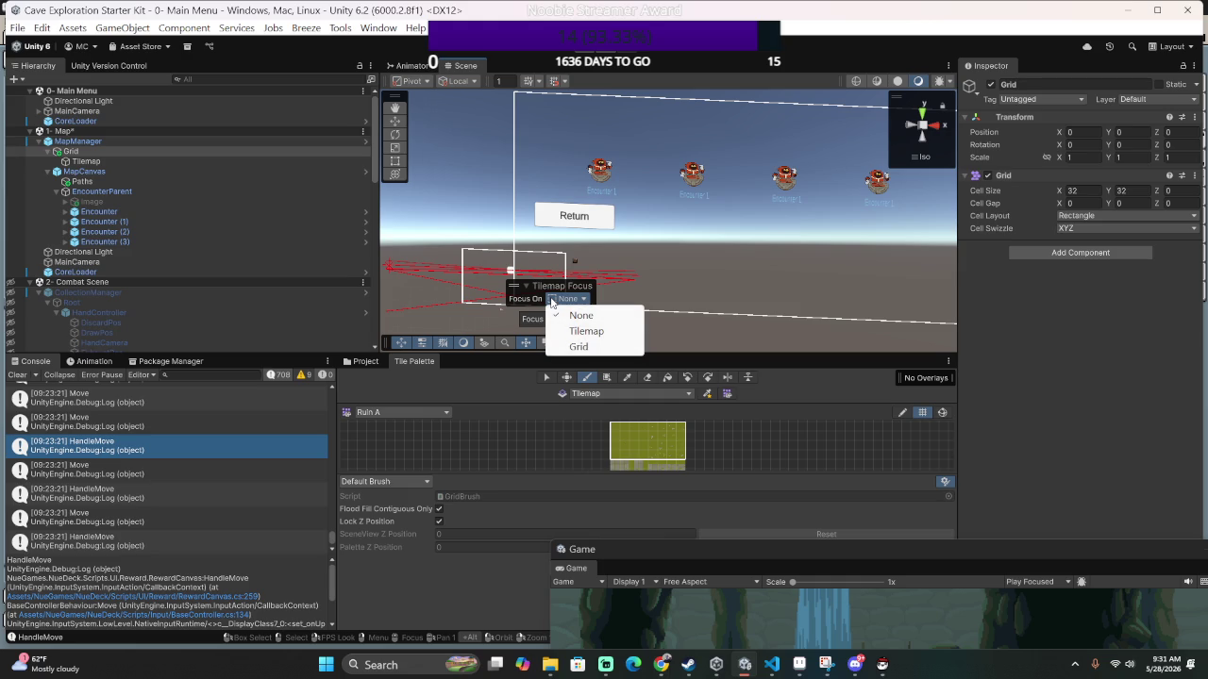
{"action": "left_click", "coordinate": [586, 331]}
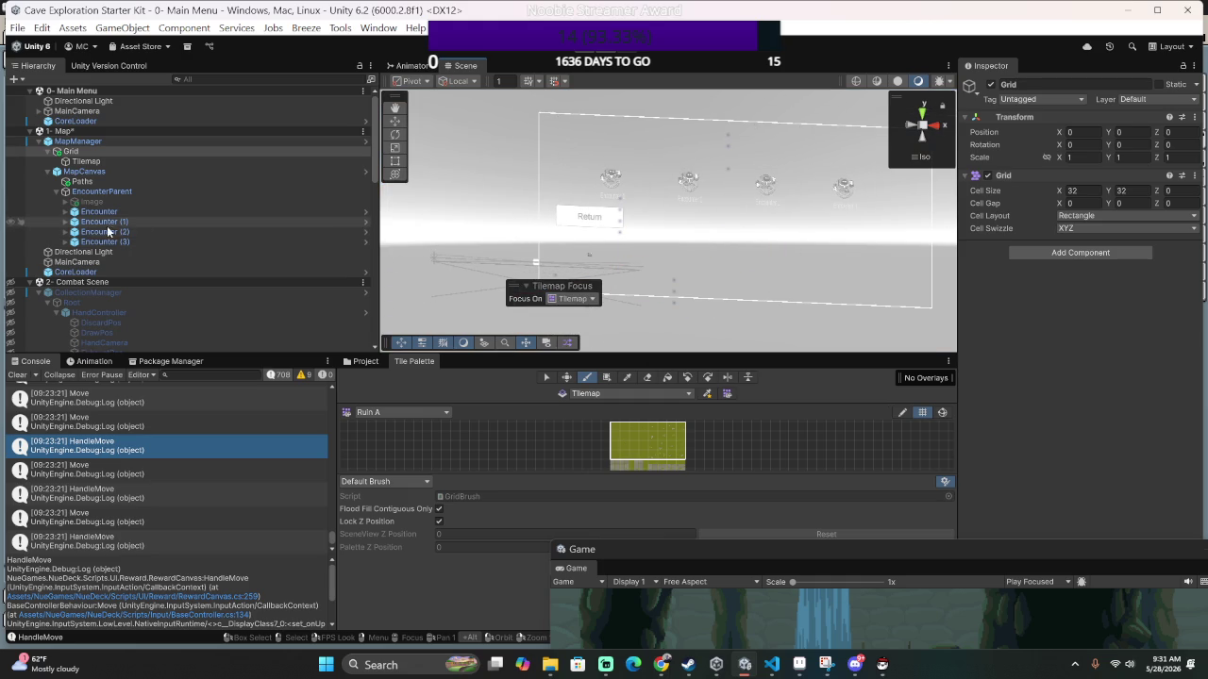
{"action": "scroll", "coordinate": [99, 210], "scroll_direction": "down", "scroll_amount": 3}
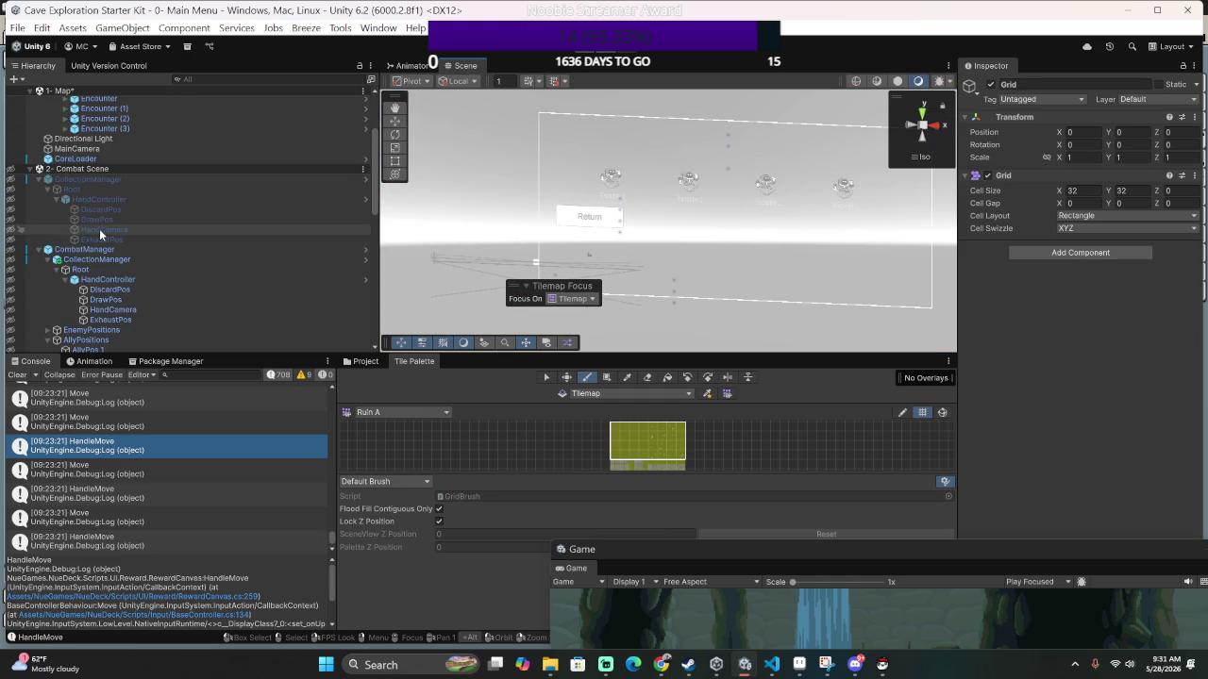
{"action": "scroll", "coordinate": [99, 229], "scroll_direction": "up", "scroll_amount": 3}
{"action": "left_click", "coordinate": [86, 161]}
{"action": "double_click", "coordinate": [87, 161]}
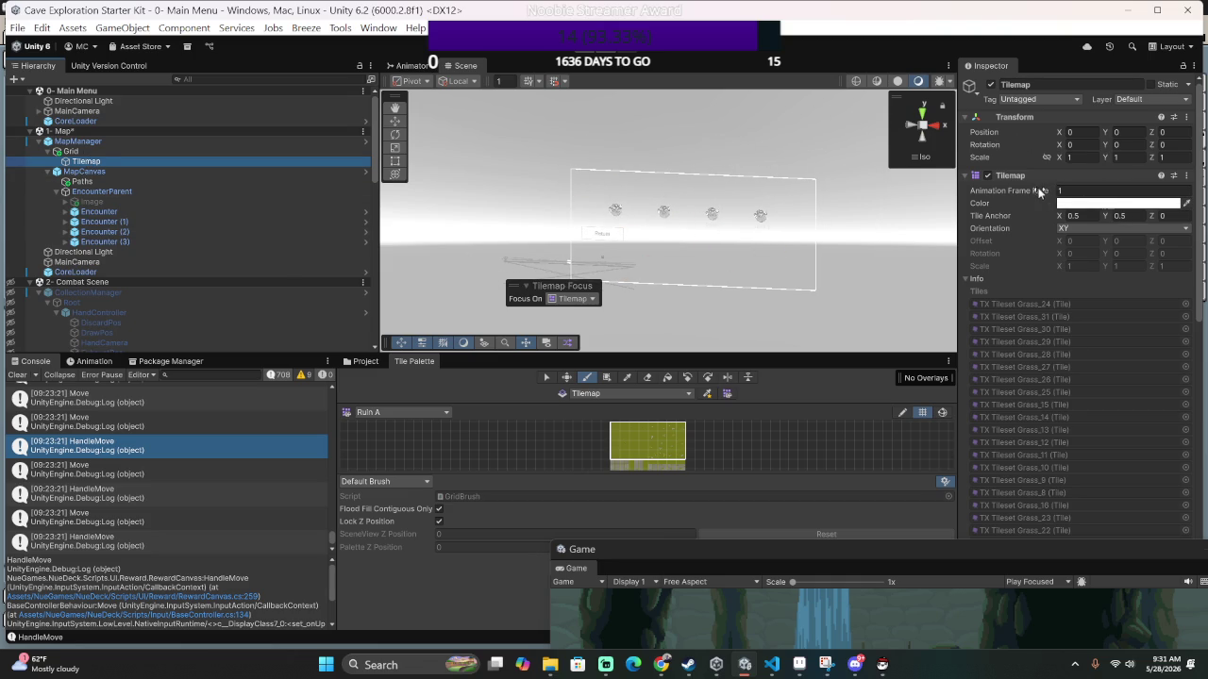
Put the Tilemap Renderer on the Default sorting layer with Order in Layer 246.
{"action": "scroll", "coordinate": [1038, 226], "scroll_direction": "down", "scroll_amount": 10}
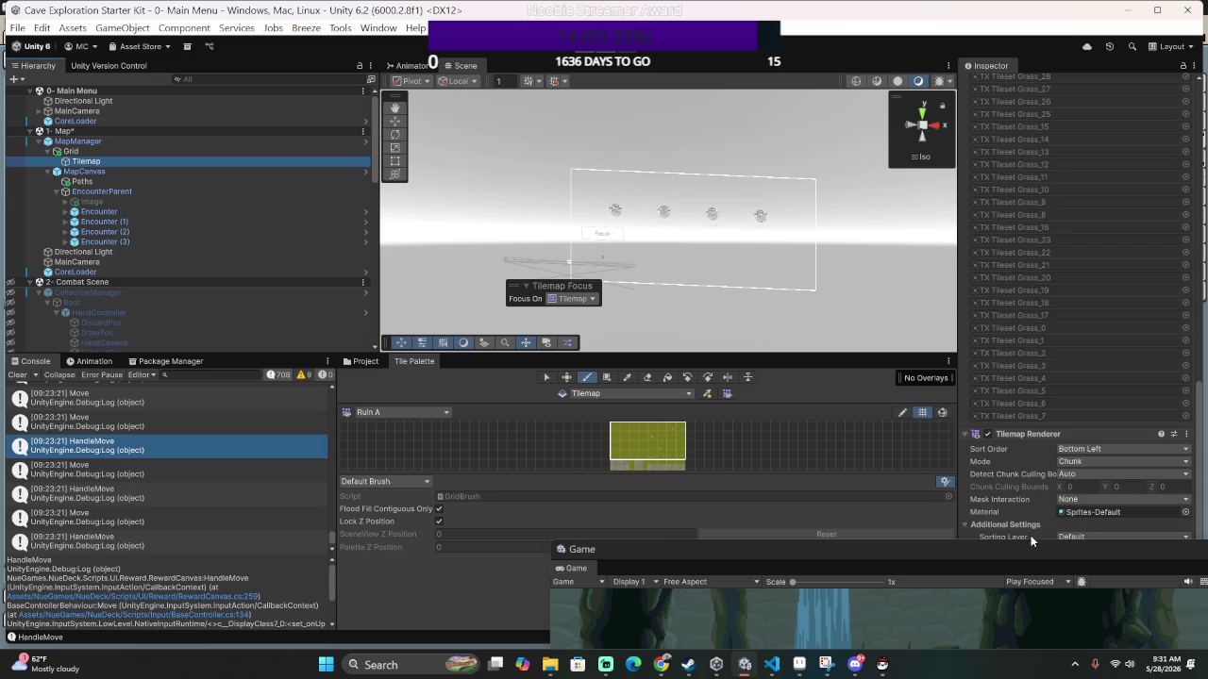
{"action": "left_click_drag", "start_coordinate": [1037, 545], "coordinate": [1048, 626]}
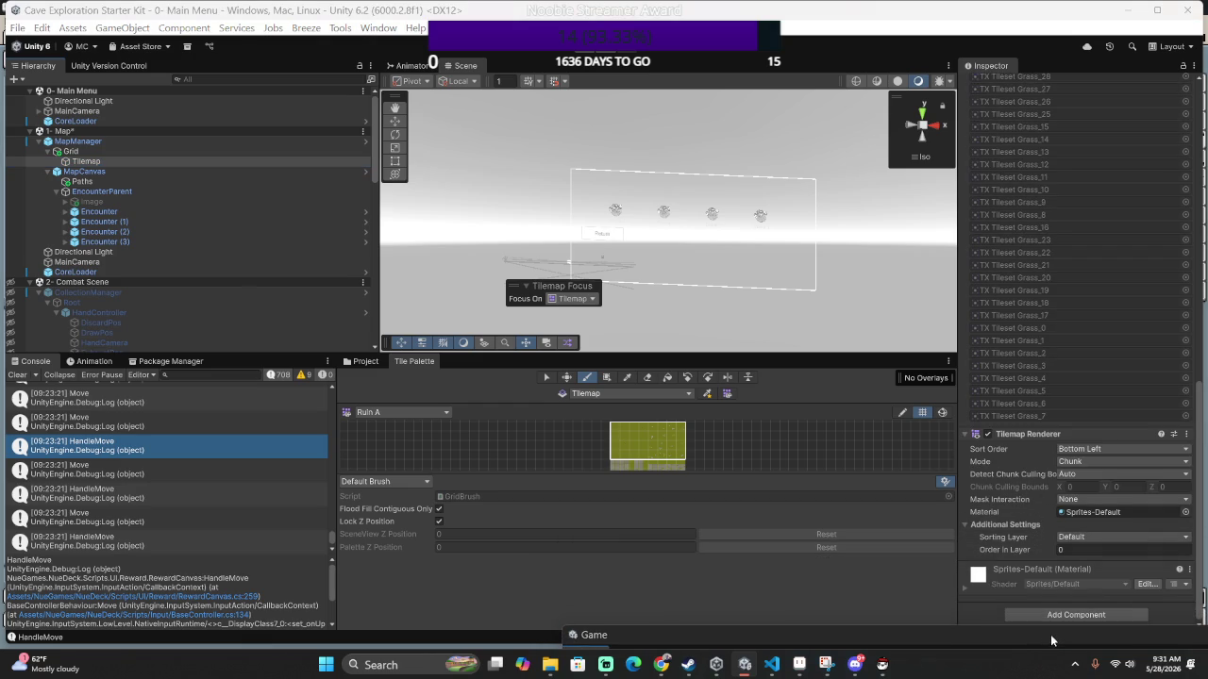
{"action": "left_click", "coordinate": [1066, 537]}
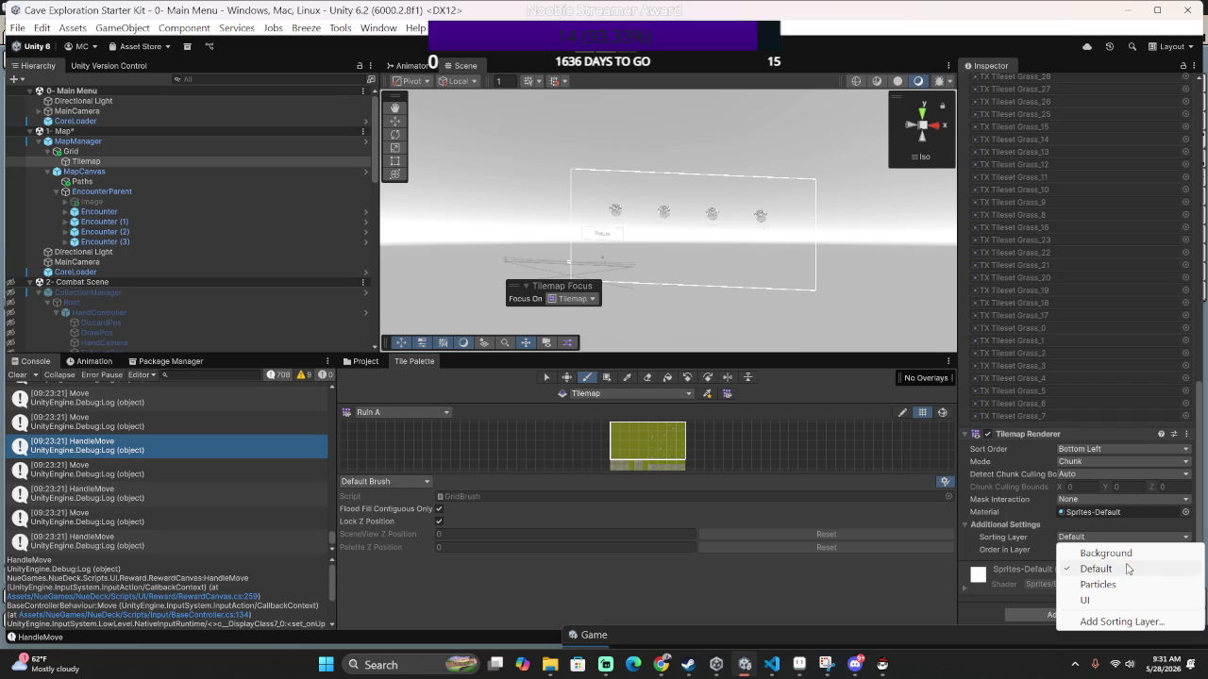
{"action": "left_click", "coordinate": [1126, 556]}
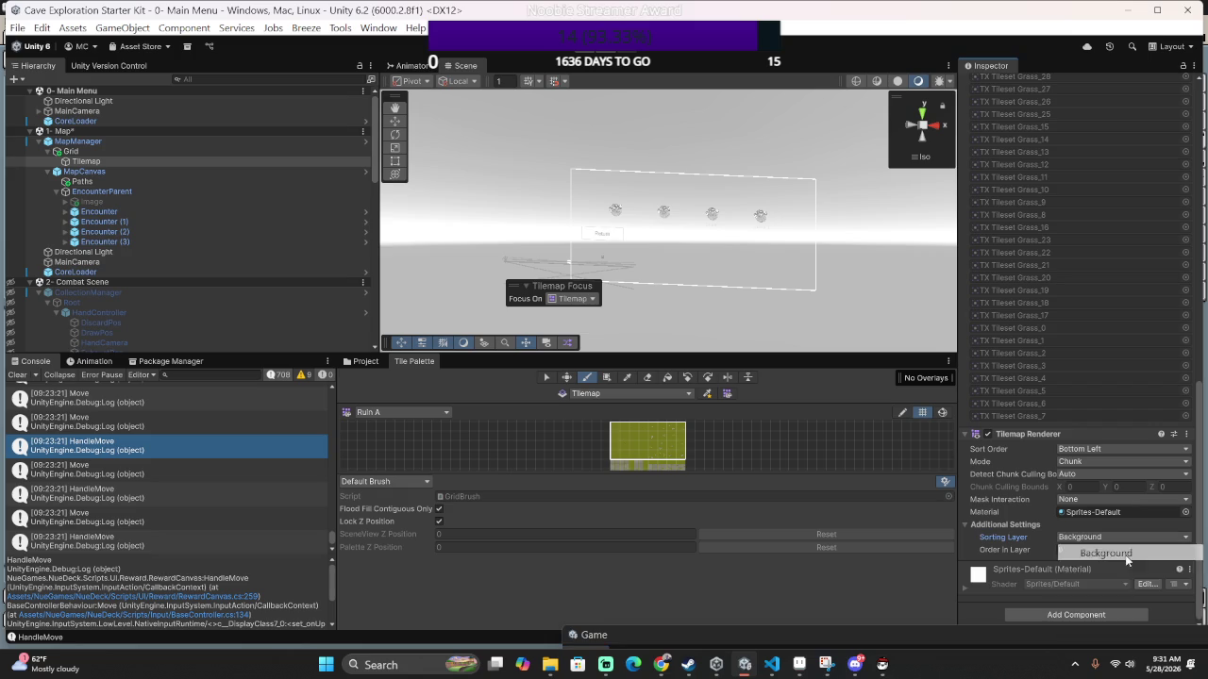
{"action": "left_click", "coordinate": [1124, 537]}
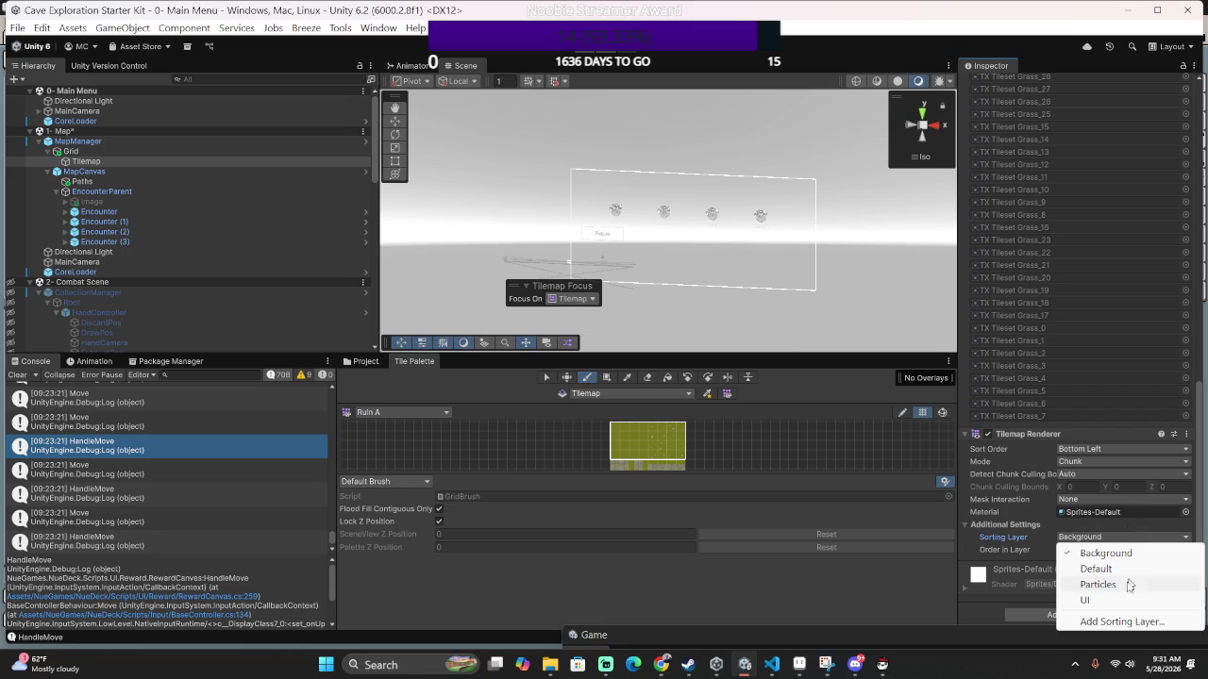
{"action": "left_click", "coordinate": [1125, 569]}
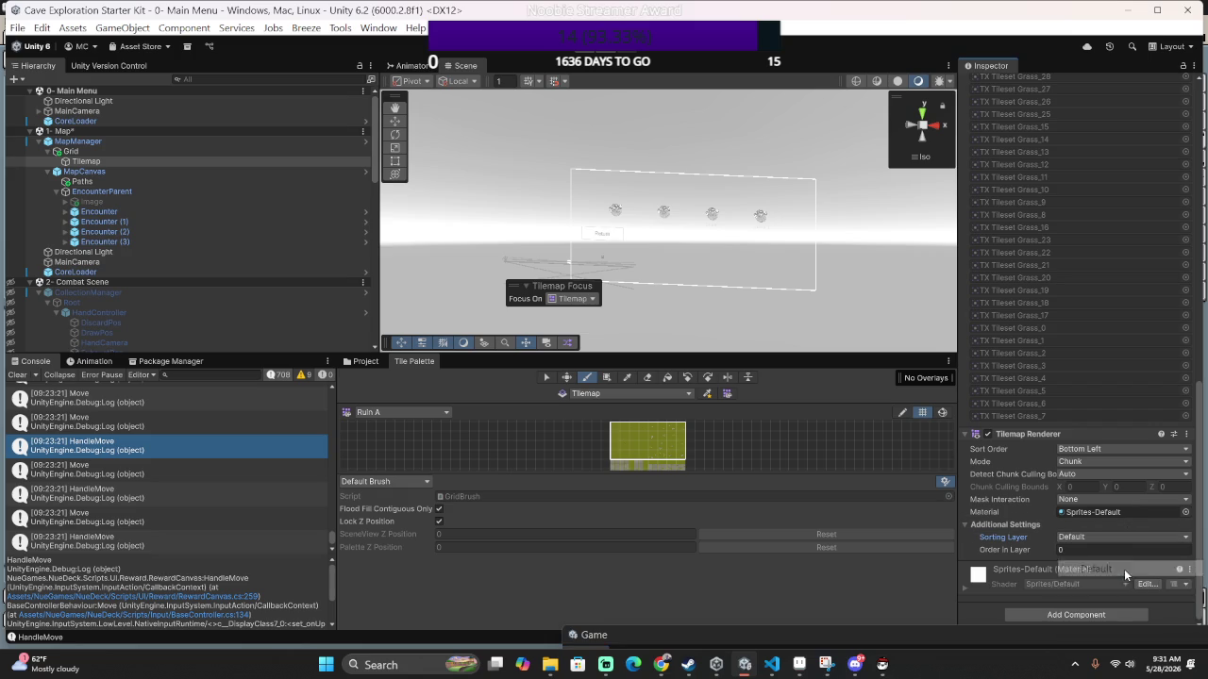
{"action": "left_click", "coordinate": [1016, 553]}
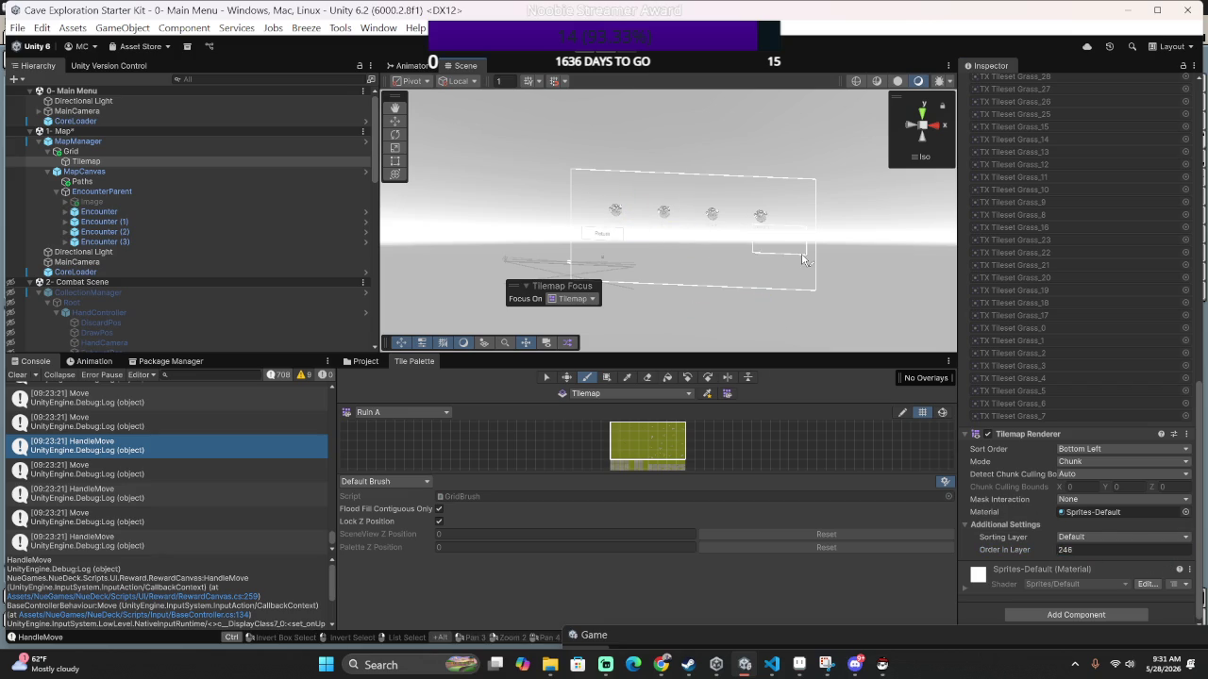
Save the 1- Map scene and move the Grid out to the scene root.
{"action": "key", "text": "ctrl+s"}
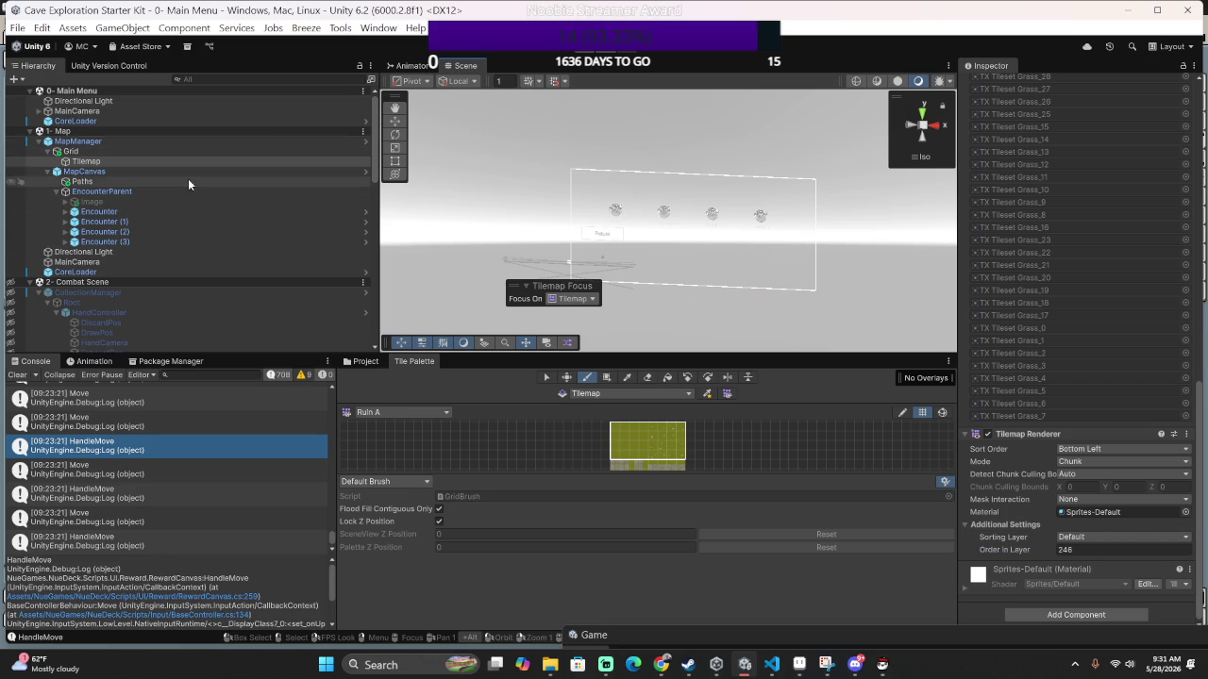
{"action": "left_click", "coordinate": [147, 143]}
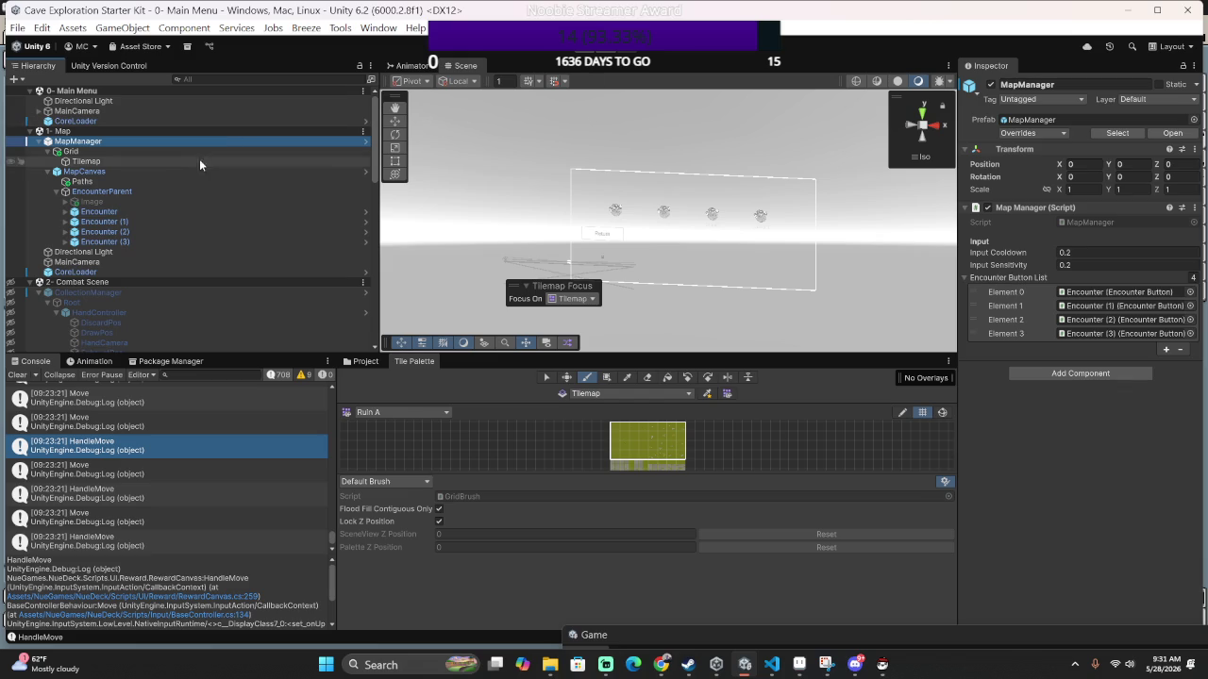
{"action": "left_click_drag", "start_coordinate": [216, 146], "coordinate": [101, 135]}
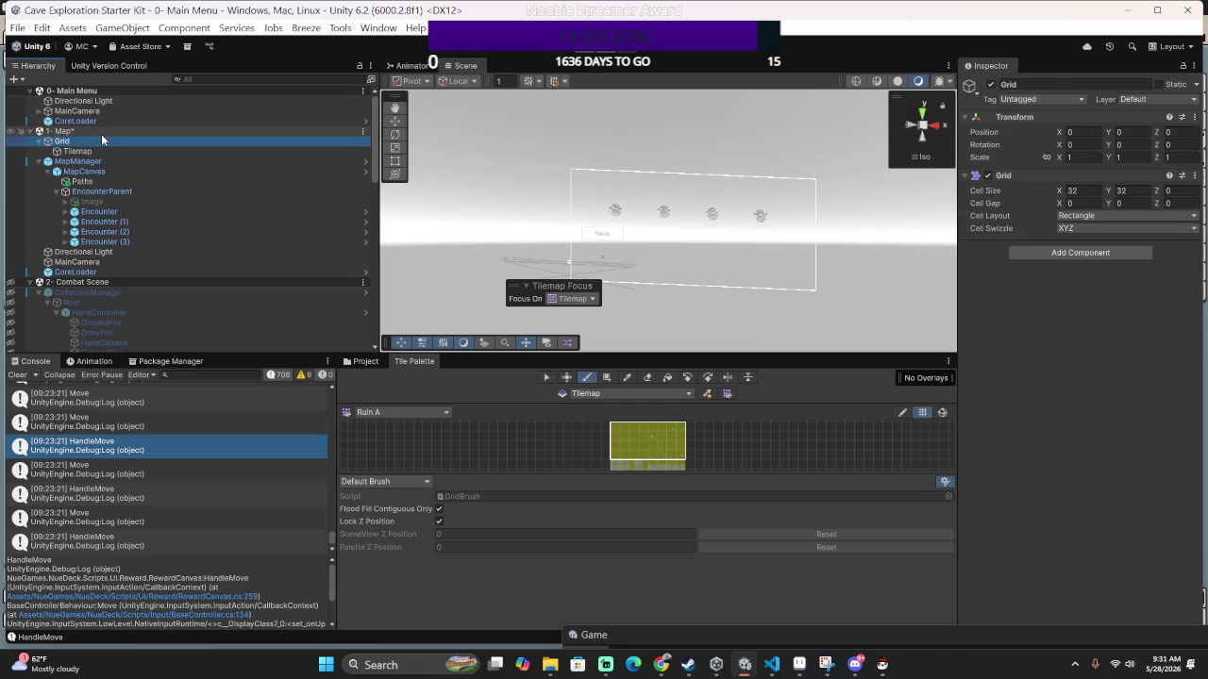
Angle and zoom the scene view, then select the Tilemap to see its grass tiles.
{"action": "mouse_move", "coordinate": [566, 174]}
{"action": "left_mouse_down"}
{"action": "mouse_move", "coordinate": [631, 248]}
{"action": "mouse_move", "coordinate": [536, 420]}
{"action": "mouse_move", "coordinate": [184, 274]}
{"action": "mouse_move", "coordinate": [189, 169]}
{"action": "mouse_move", "coordinate": [415, 227]}
{"action": "mouse_move", "coordinate": [505, 200]}
{"action": "mouse_move", "coordinate": [663, 207]}
{"action": "left_mouse_up"}
{"action": "scroll", "coordinate": [665, 206], "scroll_direction": "up", "scroll_amount": 10}
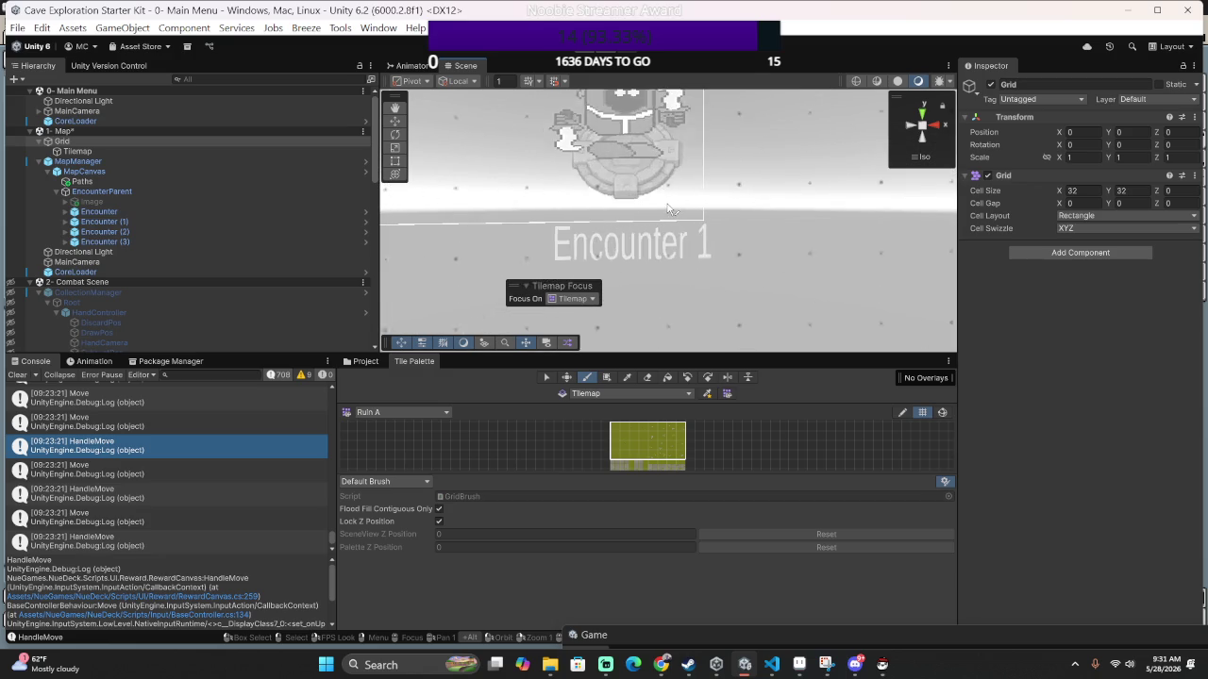
{"action": "scroll", "coordinate": [665, 206], "scroll_direction": "up", "scroll_amount": 10}
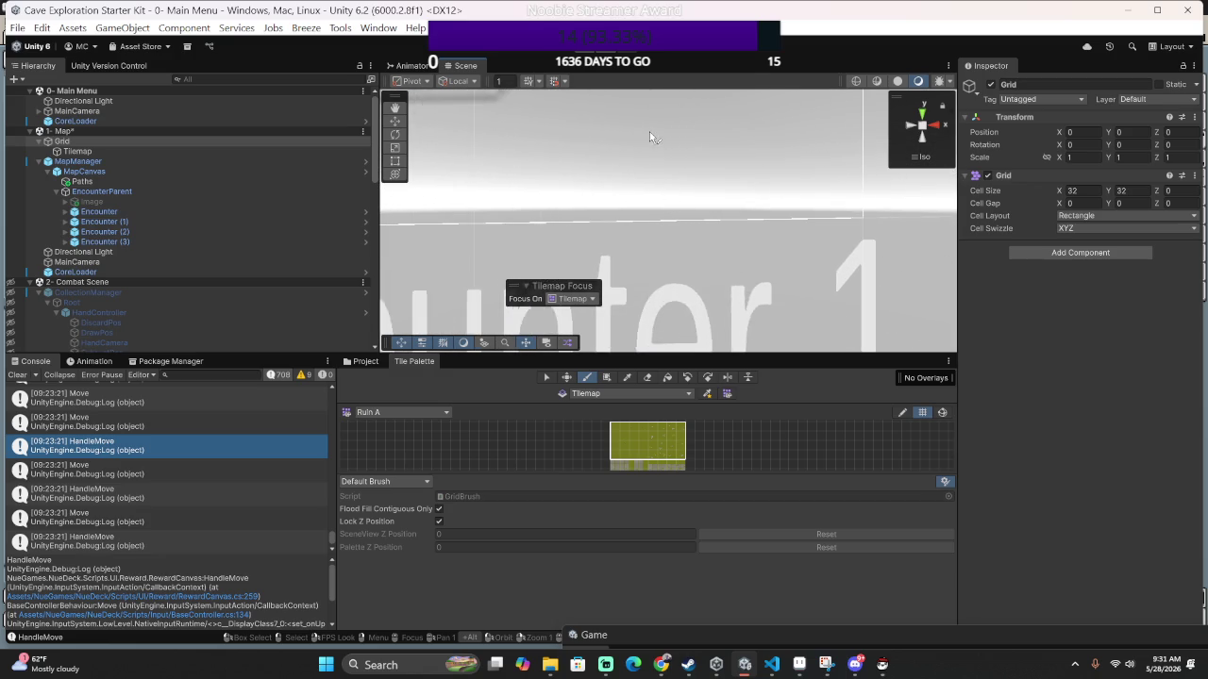
{"action": "scroll", "coordinate": [647, 206], "scroll_direction": "up", "scroll_amount": 10}
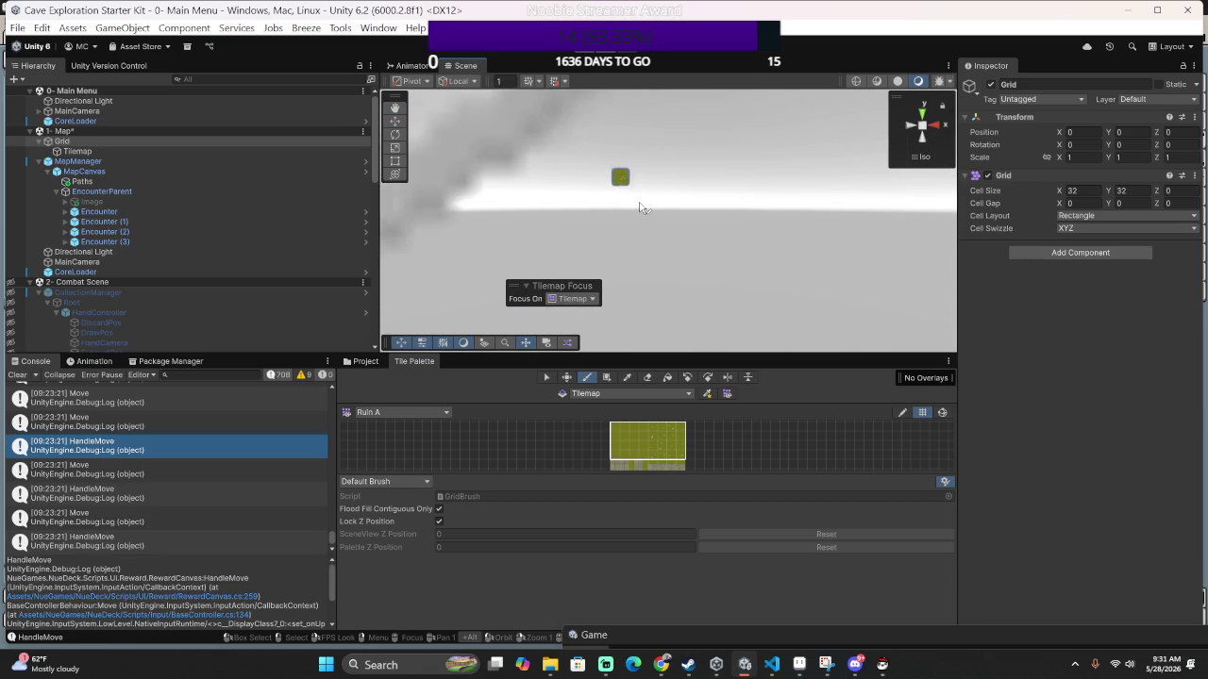
{"action": "scroll", "coordinate": [636, 205], "scroll_direction": "up", "scroll_amount": 2}
{"action": "scroll", "coordinate": [636, 206], "scroll_direction": "down", "scroll_amount": 8}
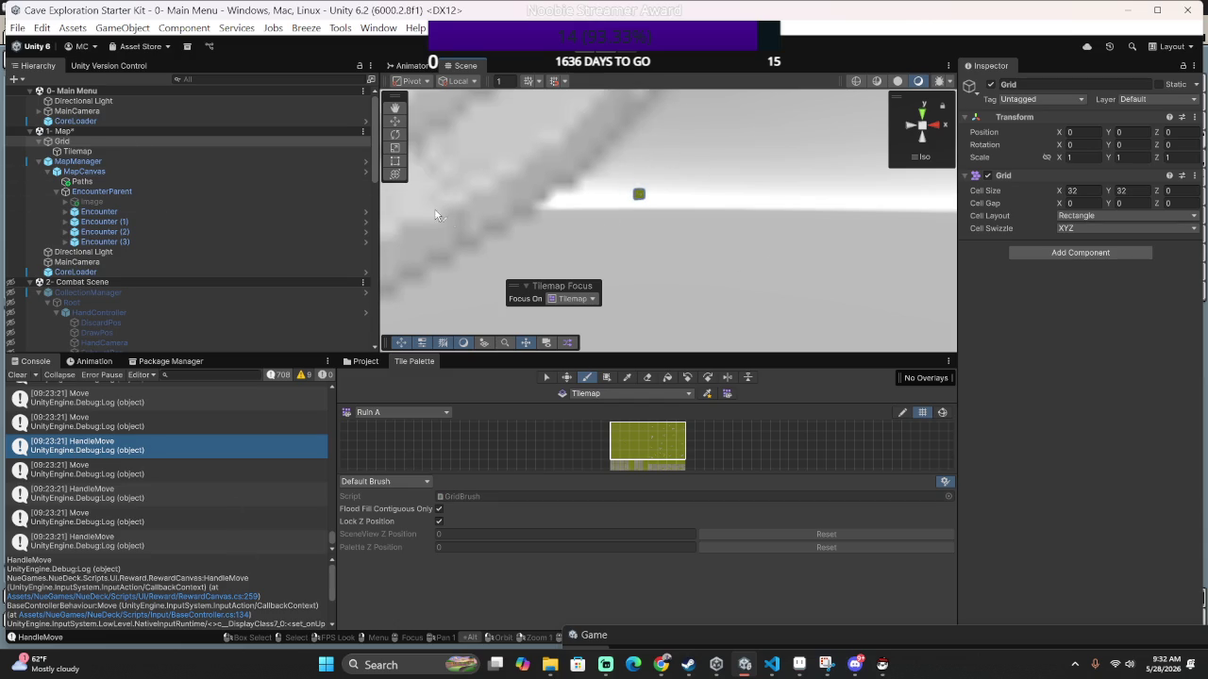
{"action": "left_click", "coordinate": [179, 151]}
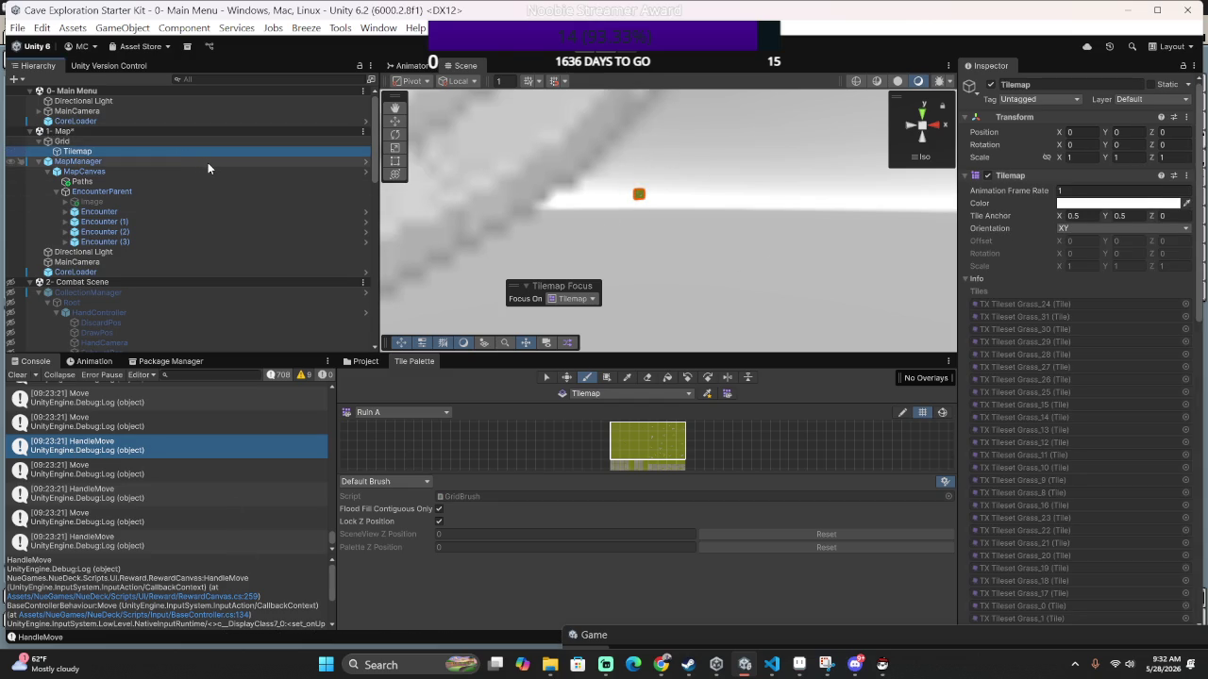
Keep the Tilemap Renderer at Mode Chunk, Chunk Culling Bounds Auto, Mask Interaction None.
{"action": "scroll", "coordinate": [1034, 230], "scroll_direction": "down", "scroll_amount": 8}
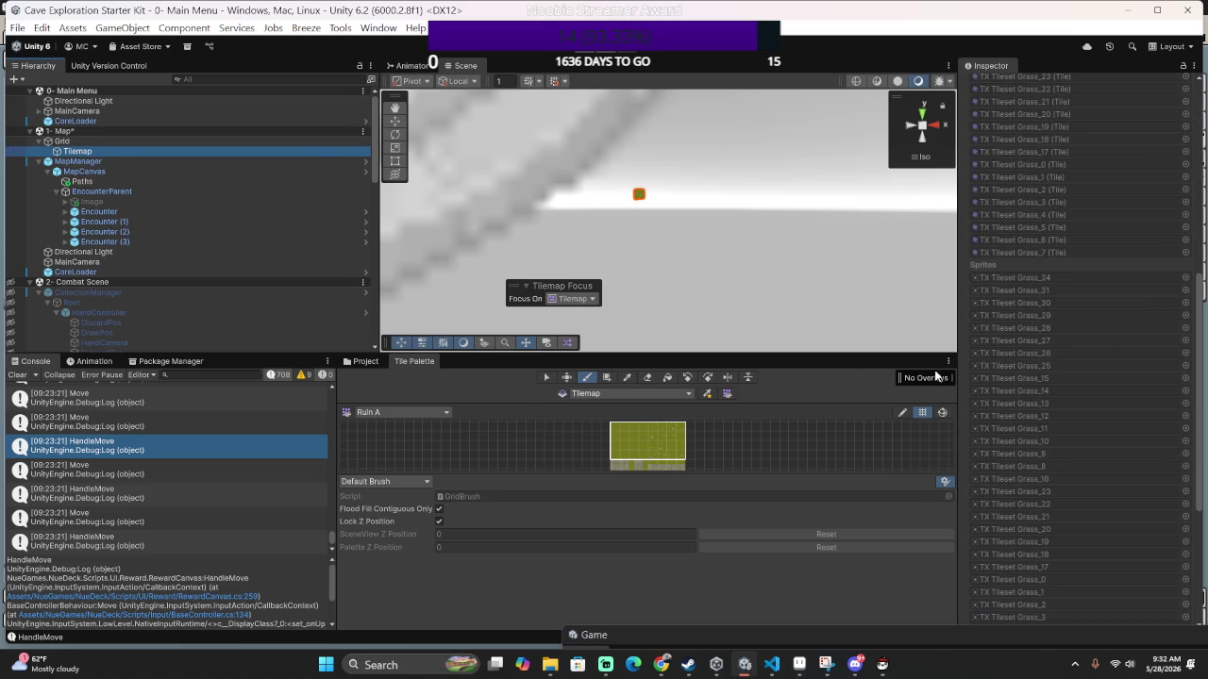
{"action": "scroll", "coordinate": [1107, 337], "scroll_direction": "down", "scroll_amount": 5}
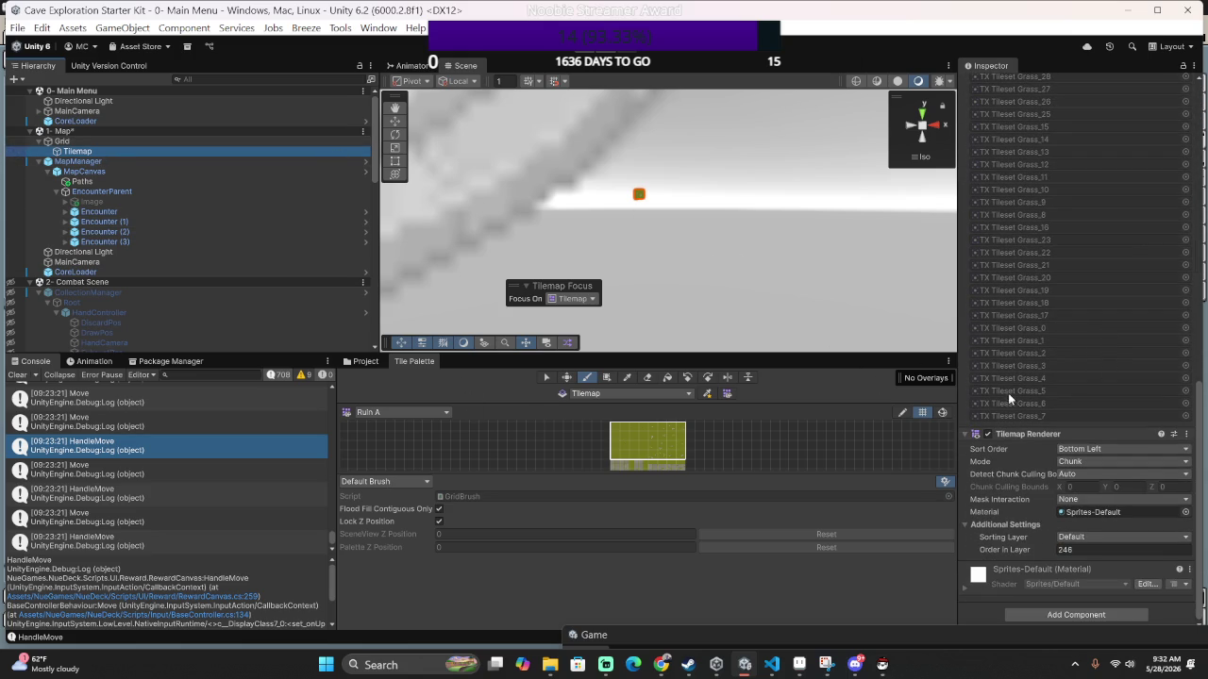
{"action": "left_click", "coordinate": [1099, 463]}
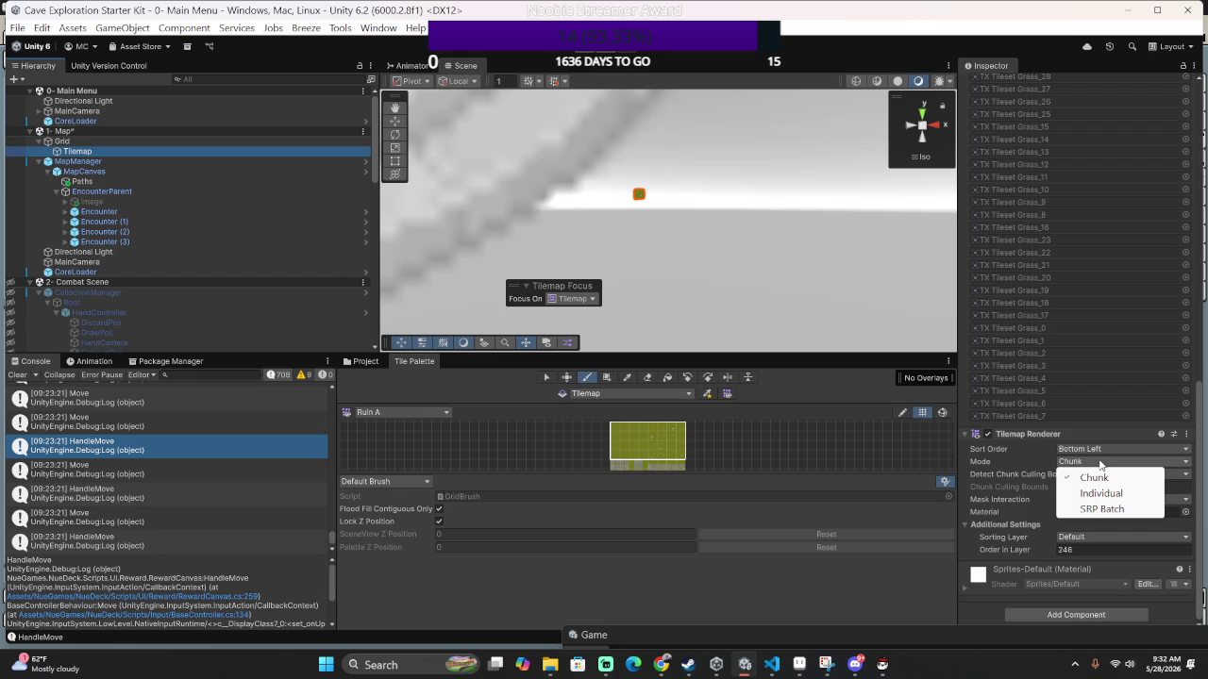
{"action": "left_click", "coordinate": [1005, 465]}
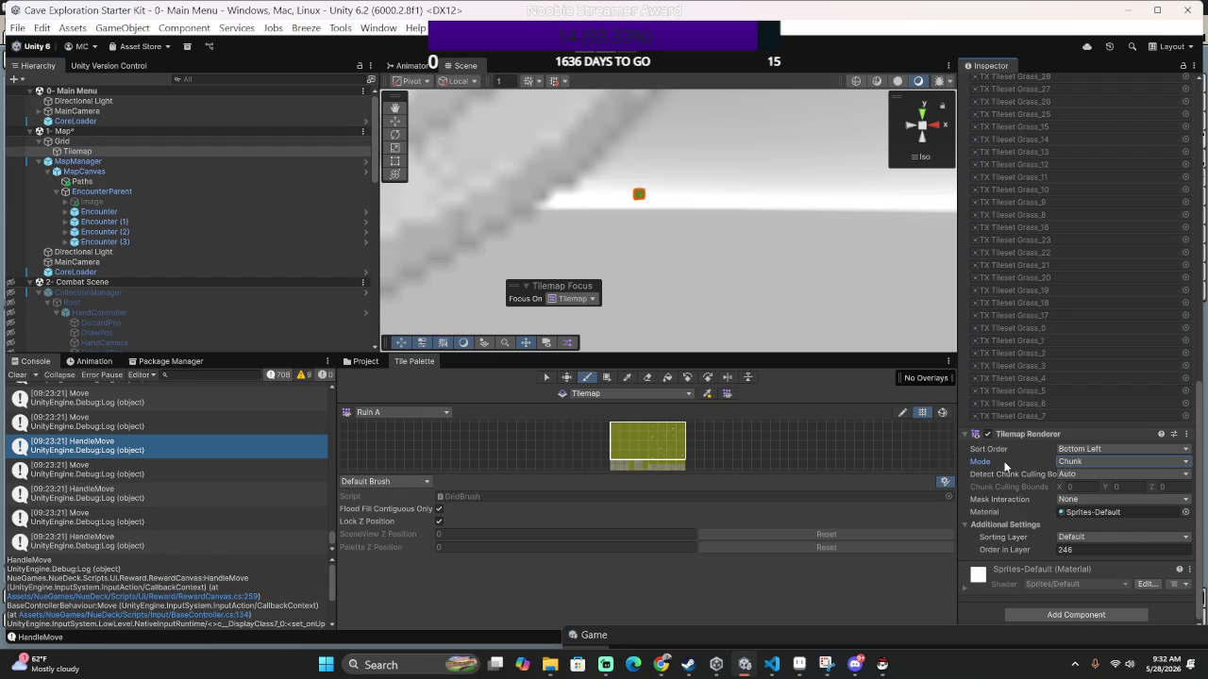
{"action": "left_click", "coordinate": [1077, 474]}
{"action": "left_click", "coordinate": [986, 490]}
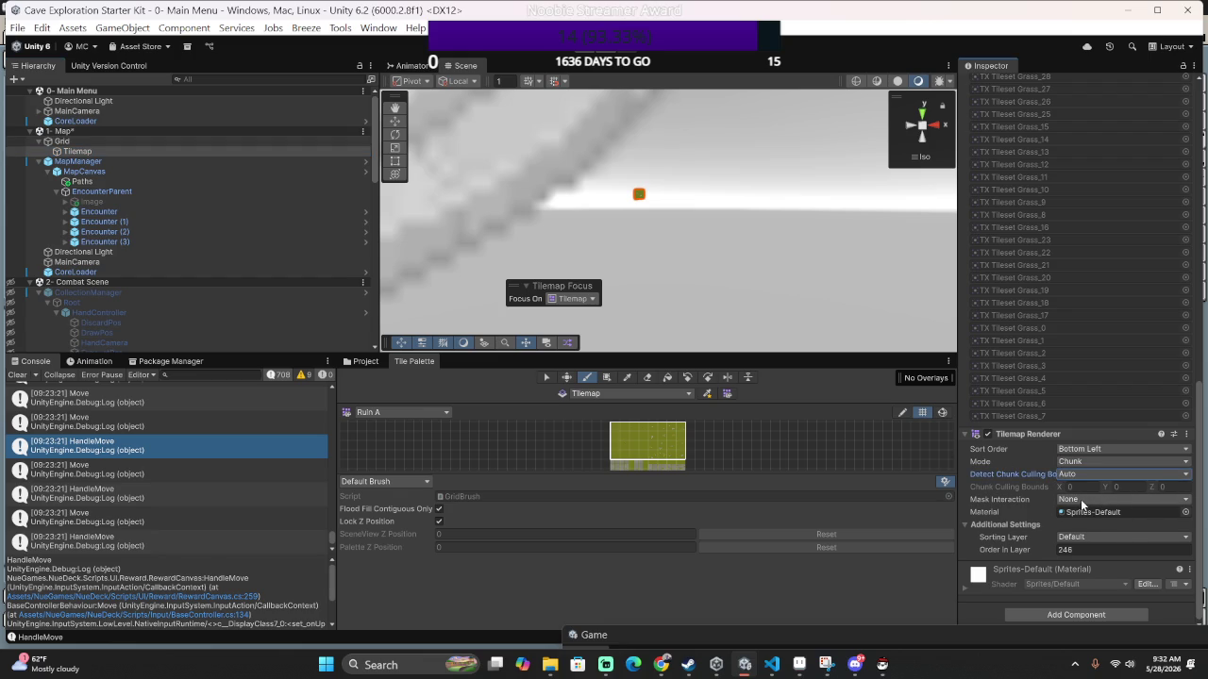
{"action": "left_click", "coordinate": [1083, 500]}
{"action": "left_click", "coordinate": [1014, 501]}
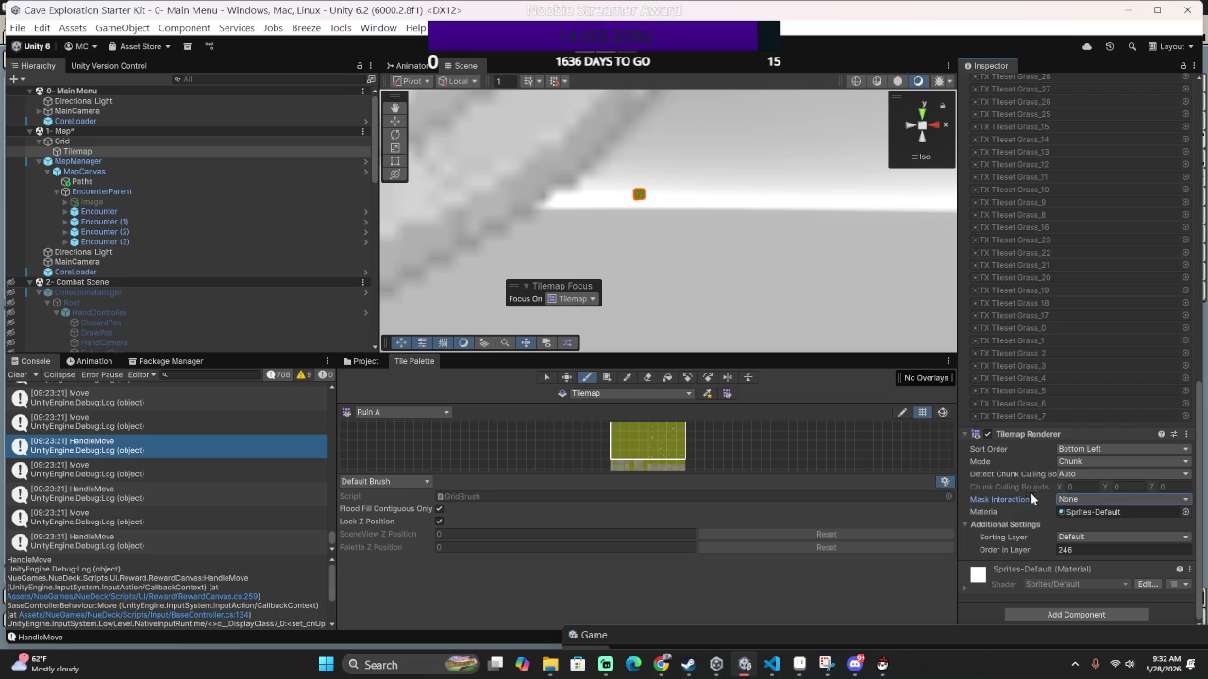
Select the Grid and check its 32 by 32 cell size.
{"action": "scroll", "coordinate": [1018, 527], "scroll_direction": "up", "scroll_amount": 1}
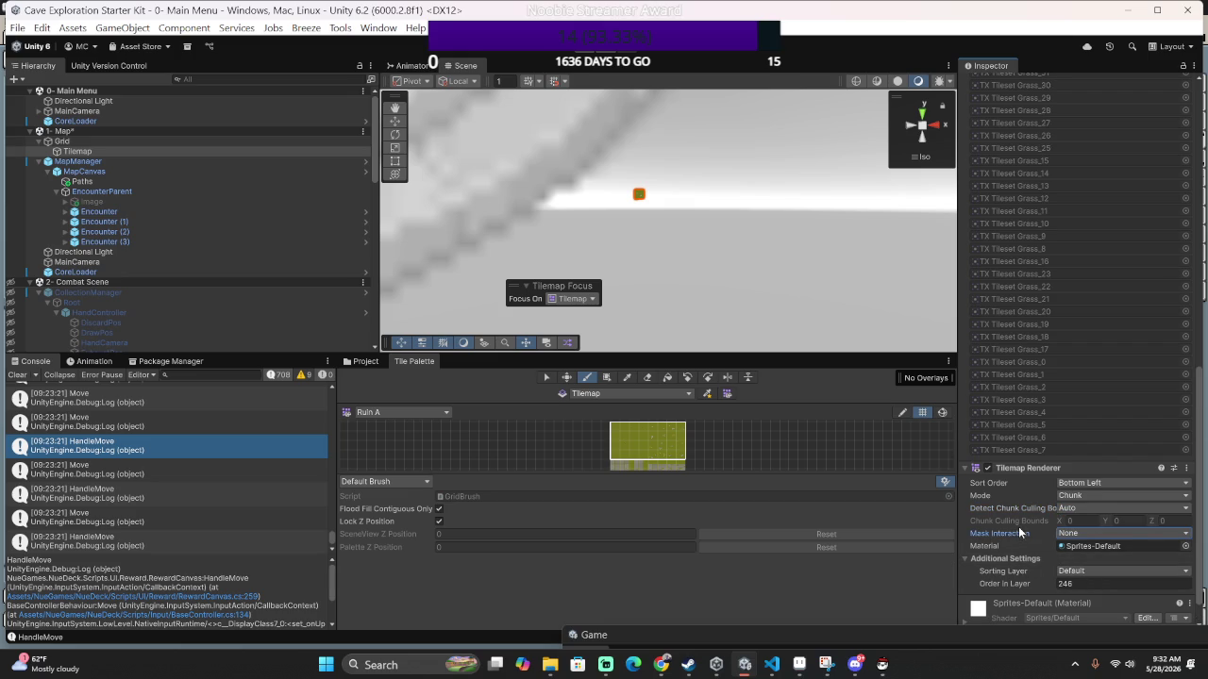
{"action": "left_click", "coordinate": [173, 142]}
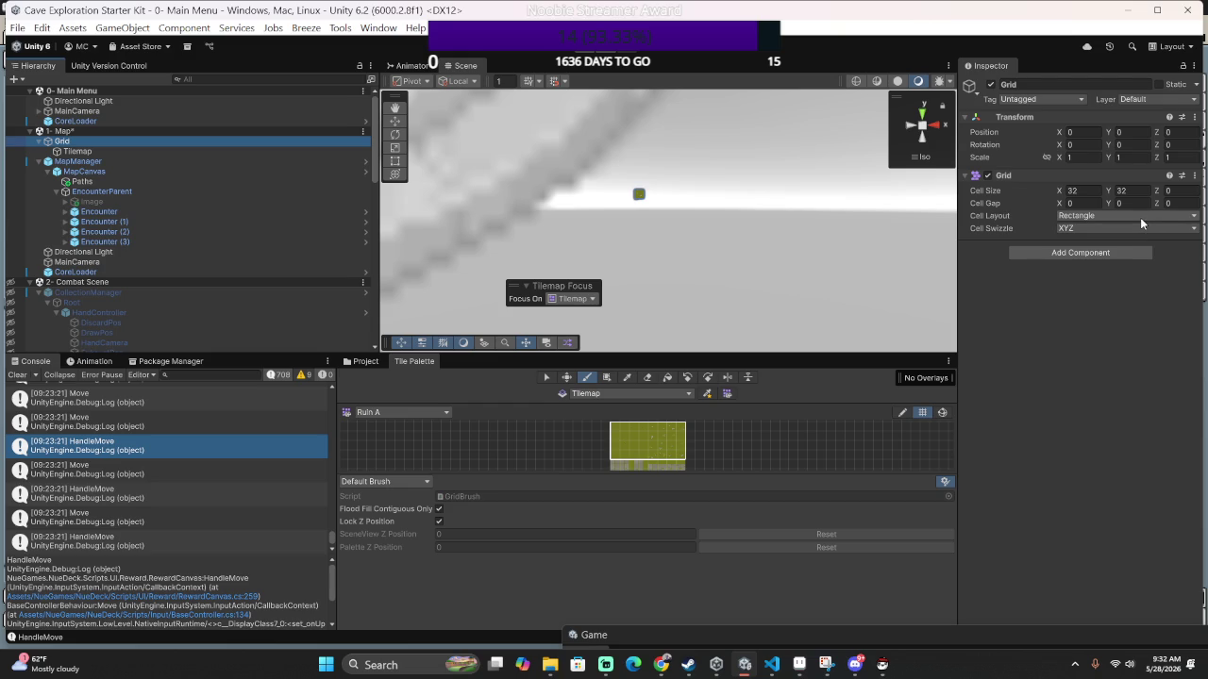
{"action": "left_click", "coordinate": [1074, 191]}
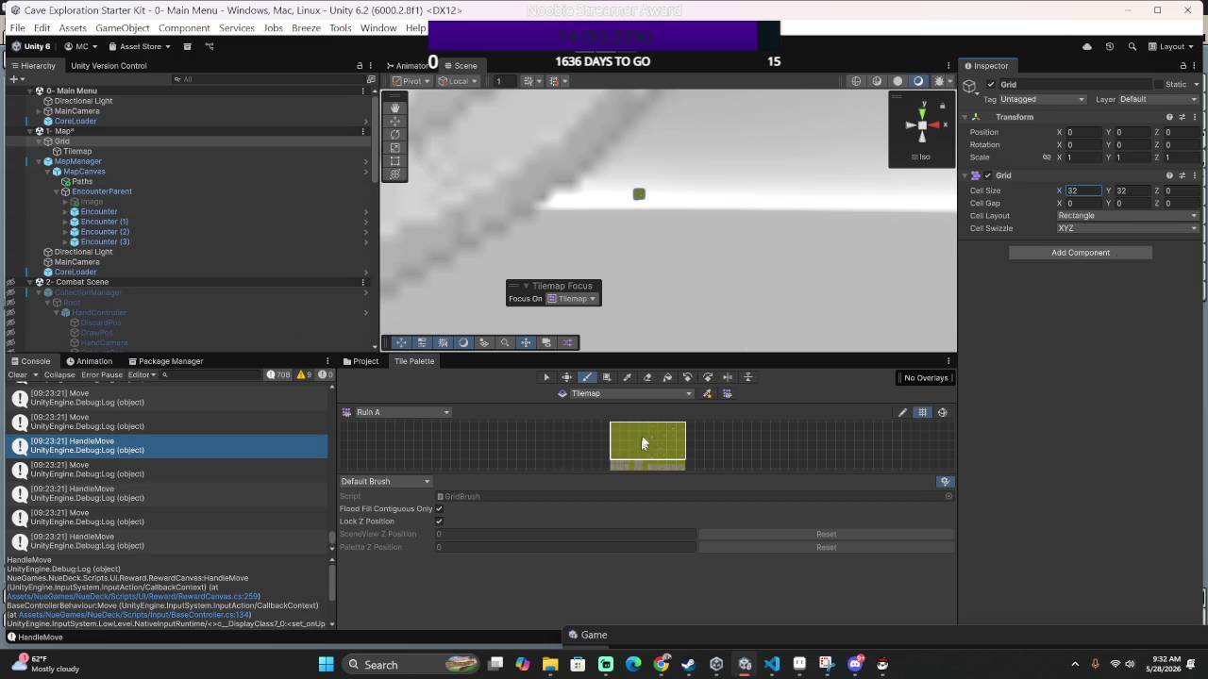
Browse the grass tileset assets in the Project panel, selecting all of them and then clearing the selection.
{"action": "left_click", "coordinate": [366, 361]}
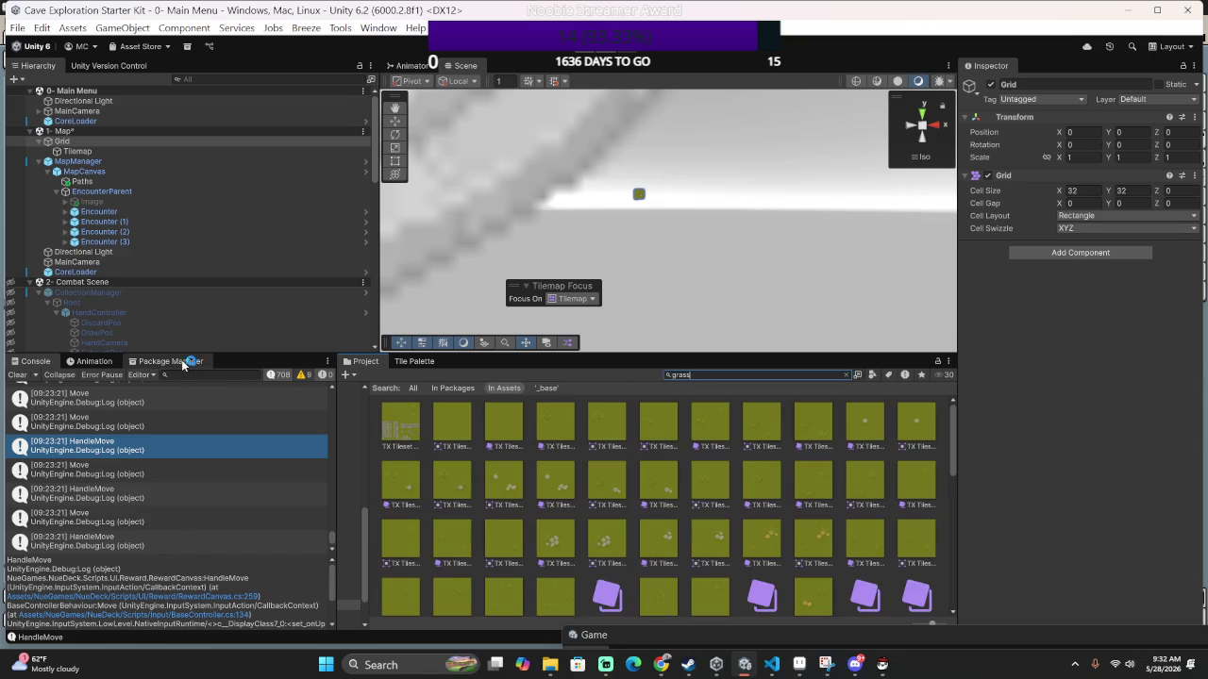
{"action": "left_click", "coordinate": [416, 424]}
{"action": "scroll", "coordinate": [629, 514], "scroll_direction": "down", "scroll_amount": 3}
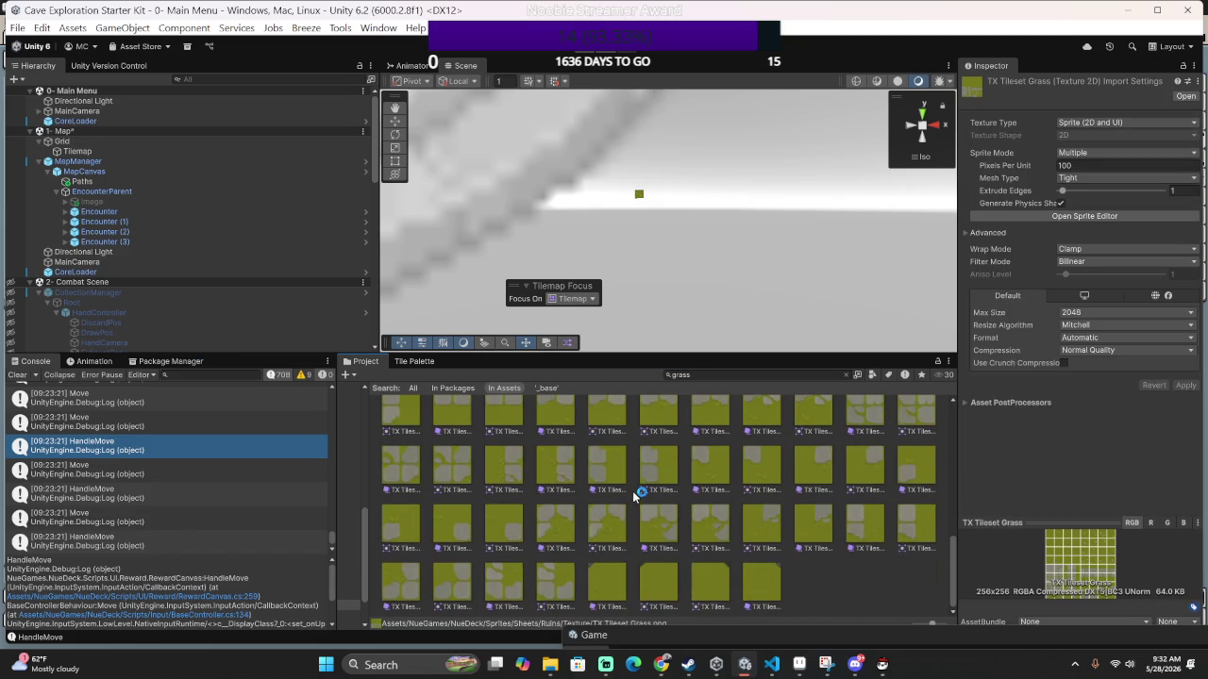
{"action": "left_click", "coordinate": [772, 578], "text": "shift"}
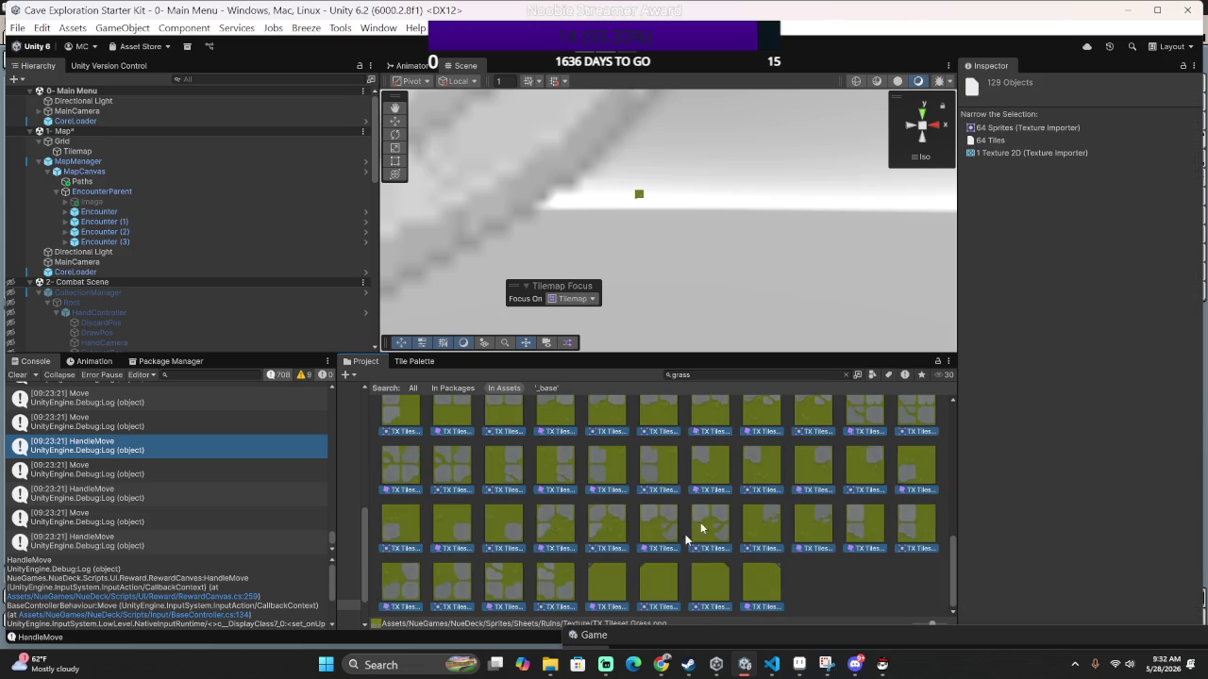
{"action": "left_click", "coordinate": [843, 577]}
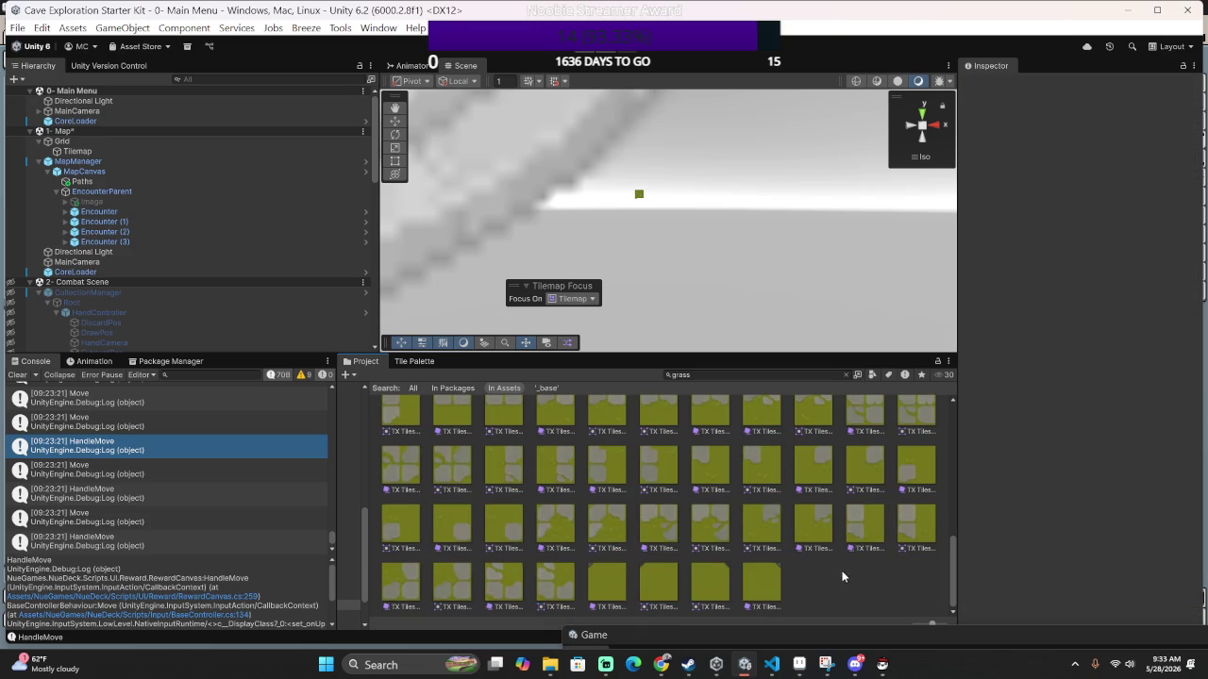
Select several grass tiles, including TX Tileset Grass_63, then clear the selection.
{"action": "left_click", "coordinate": [762, 585]}
{"action": "left_click", "coordinate": [709, 600]}
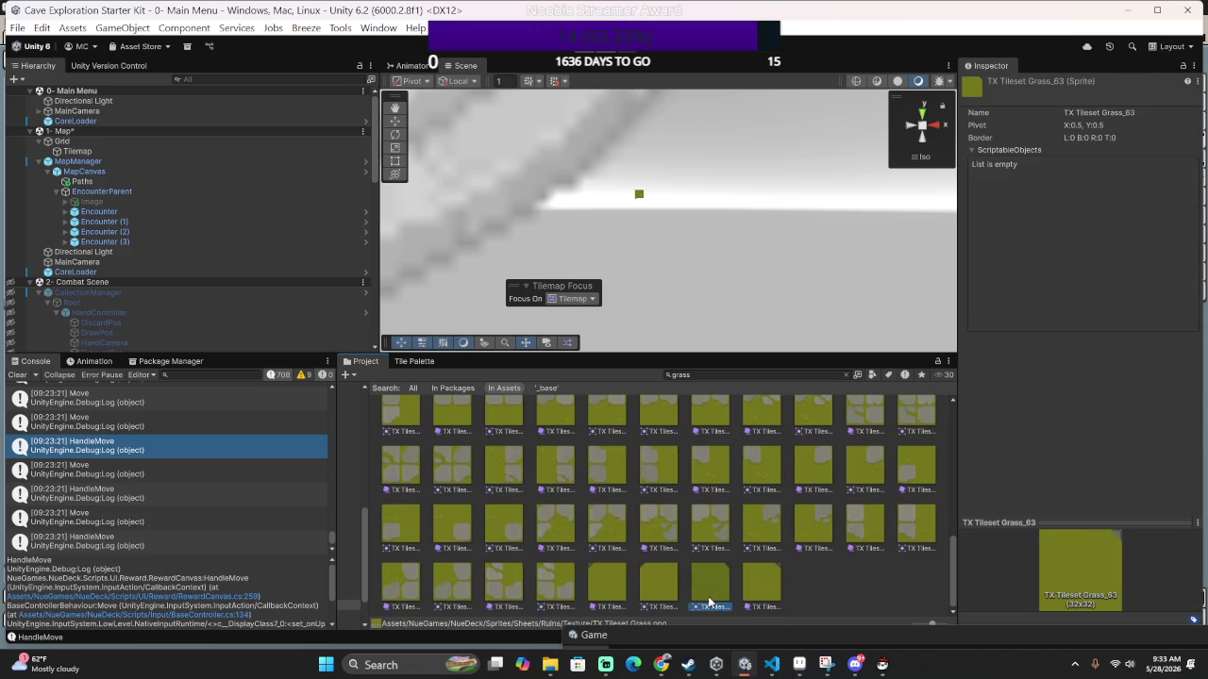
{"action": "left_click", "coordinate": [764, 587]}
{"action": "left_click", "coordinate": [646, 594], "text": "ctrl"}
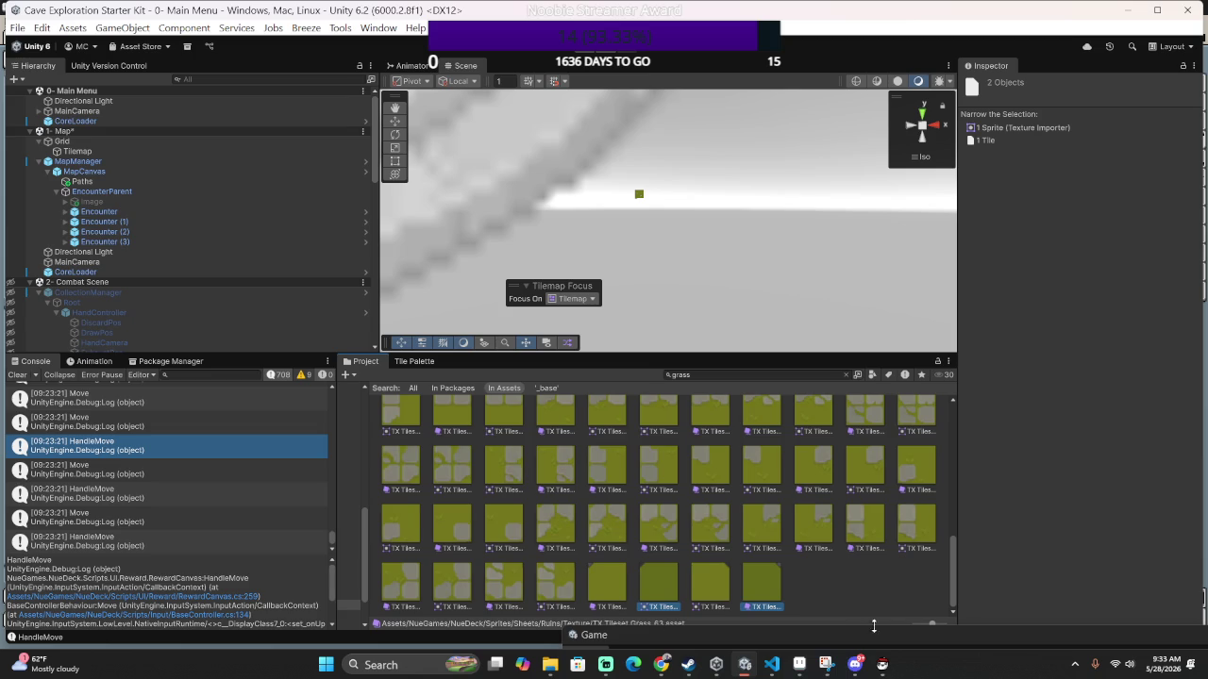
{"action": "left_click", "coordinate": [880, 595]}
Multi-select seven plain grass sprites, then open the grass results in a separate Search window.
{"action": "left_click", "coordinate": [708, 590]}
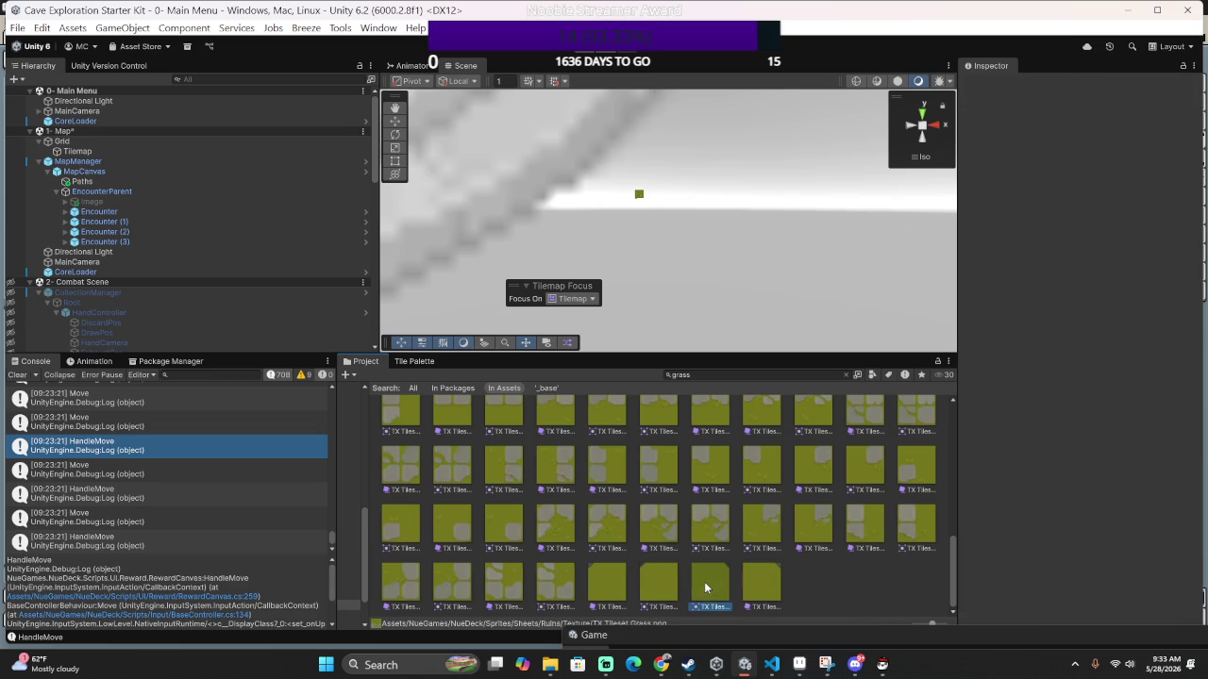
{"action": "left_click", "coordinate": [635, 592], "text": "ctrl"}
{"action": "left_click", "coordinate": [547, 593], "text": "ctrl"}
{"action": "left_click", "coordinate": [446, 585], "text": "ctrl"}
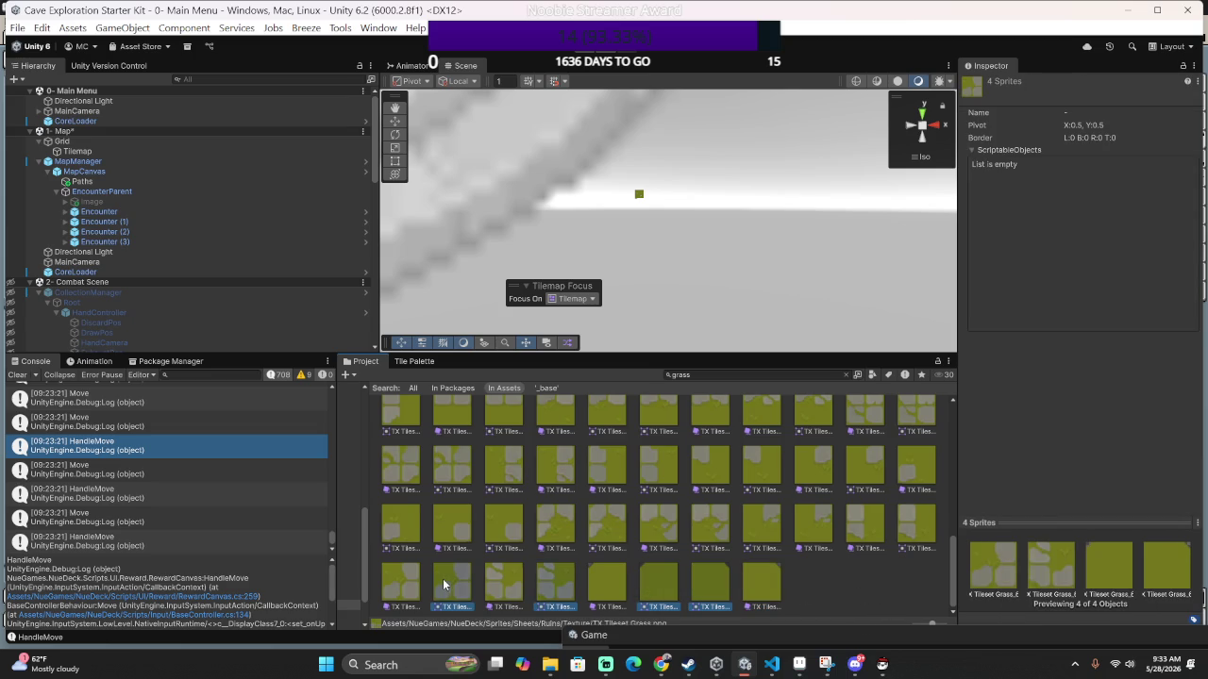
{"action": "left_click", "coordinate": [404, 550], "text": "ctrl"}
{"action": "left_click", "coordinate": [508, 531], "text": "ctrl"}
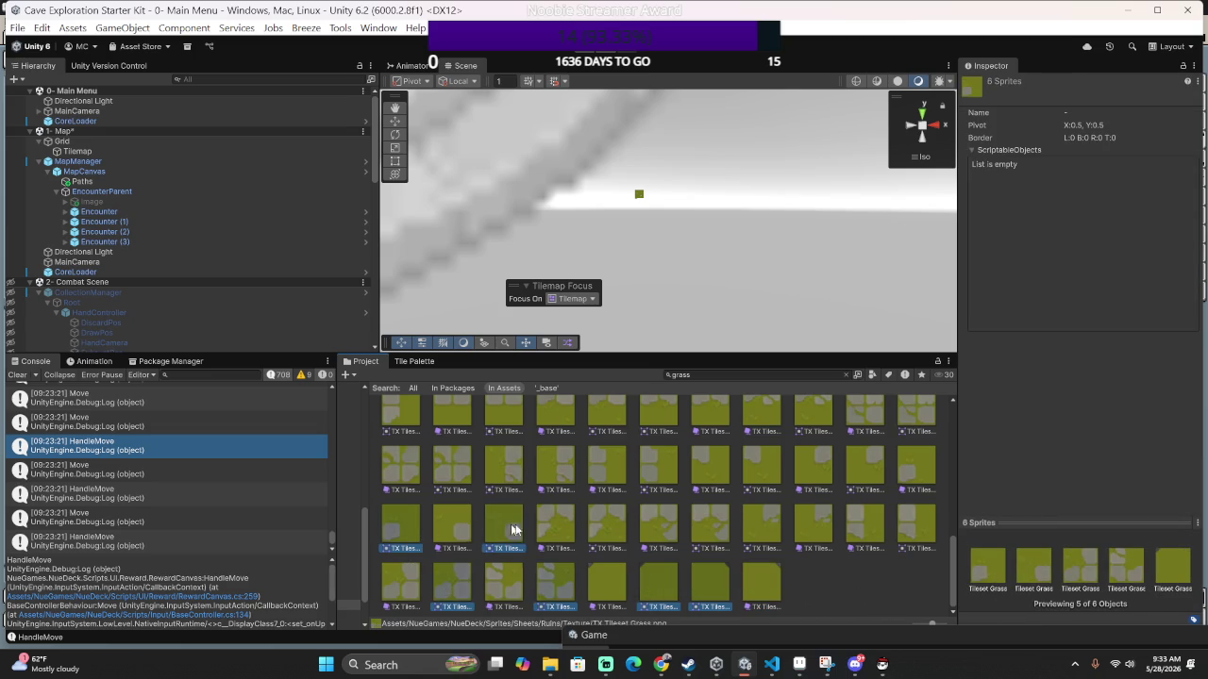
{"action": "left_click", "coordinate": [612, 531], "text": "ctrl"}
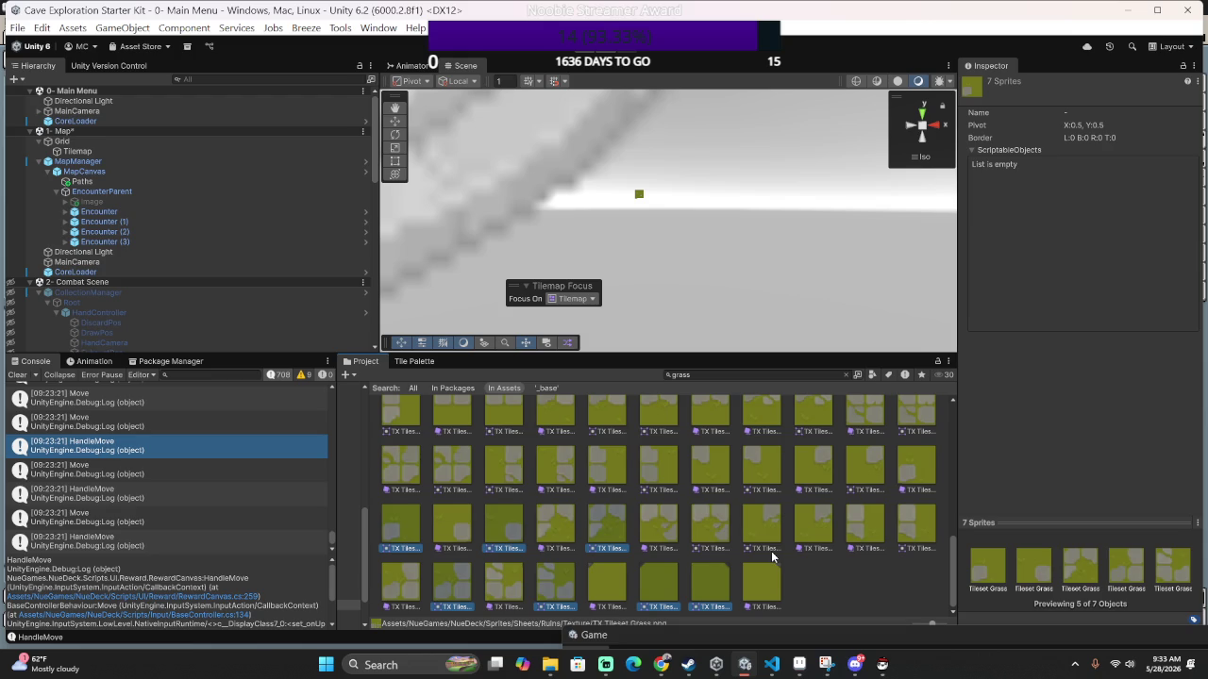
{"action": "scroll", "coordinate": [803, 553], "scroll_direction": "up", "scroll_amount": 5}
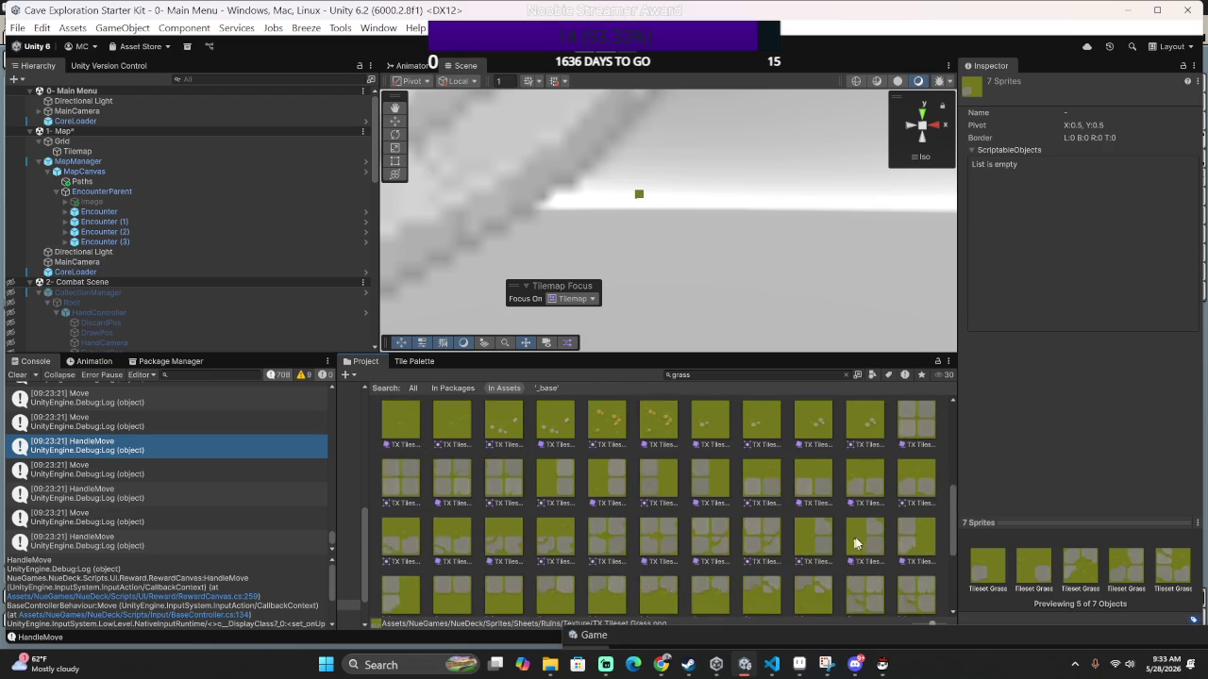
{"action": "scroll", "coordinate": [854, 543], "scroll_direction": "down", "scroll_amount": 5}
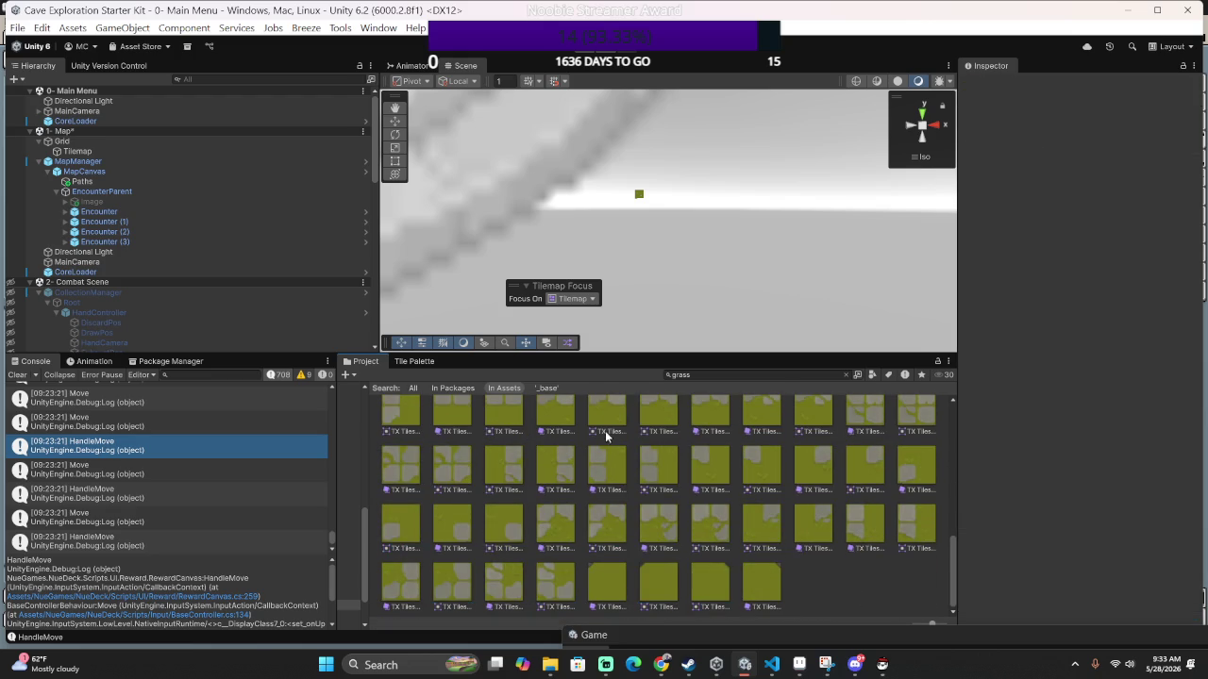
{"action": "scroll", "coordinate": [606, 436], "scroll_direction": "up", "scroll_amount": 5}
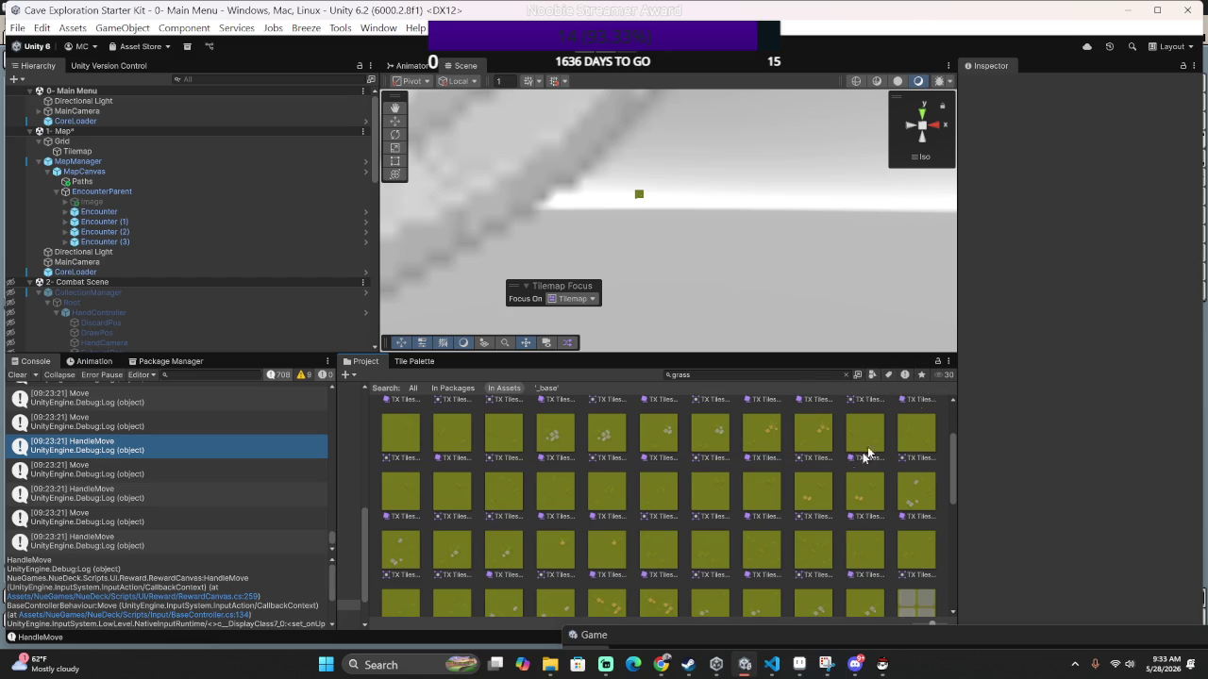
{"action": "scroll", "coordinate": [891, 453], "scroll_direction": "up", "scroll_amount": 2}
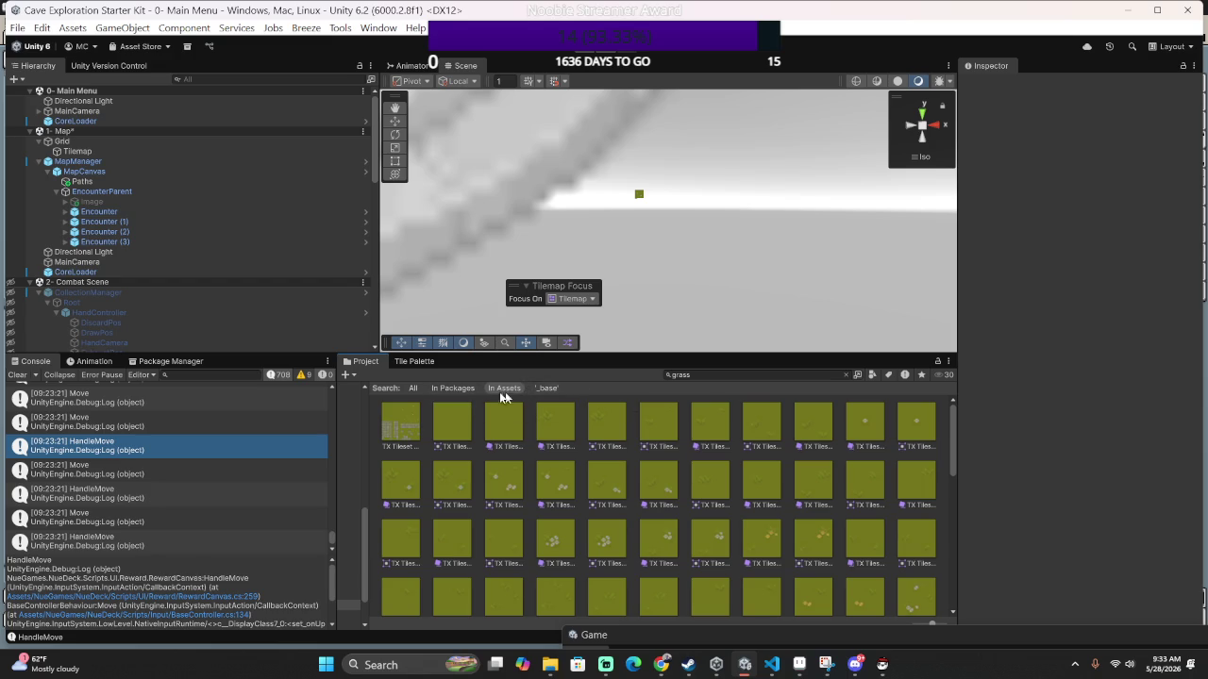
{"action": "left_click", "coordinate": [858, 377]}
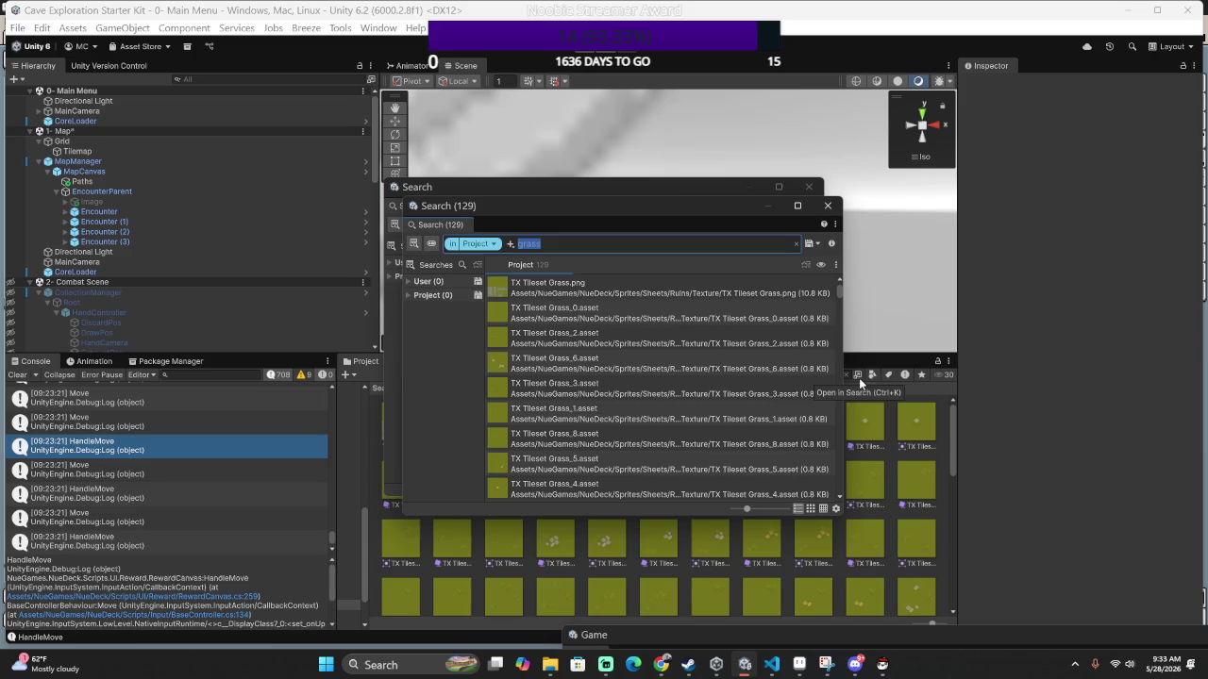
Close both search windows, dismissing the asset context menu without choosing an option.
{"action": "left_click", "coordinate": [832, 204]}
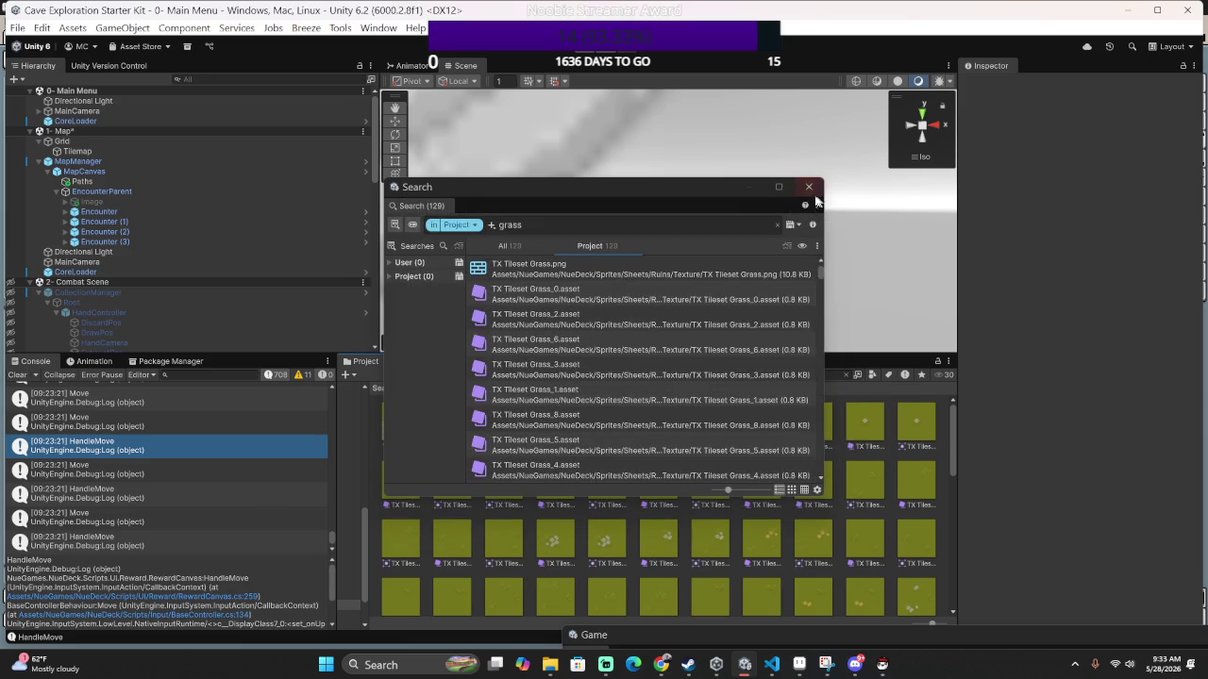
{"action": "left_click", "coordinate": [820, 178]}
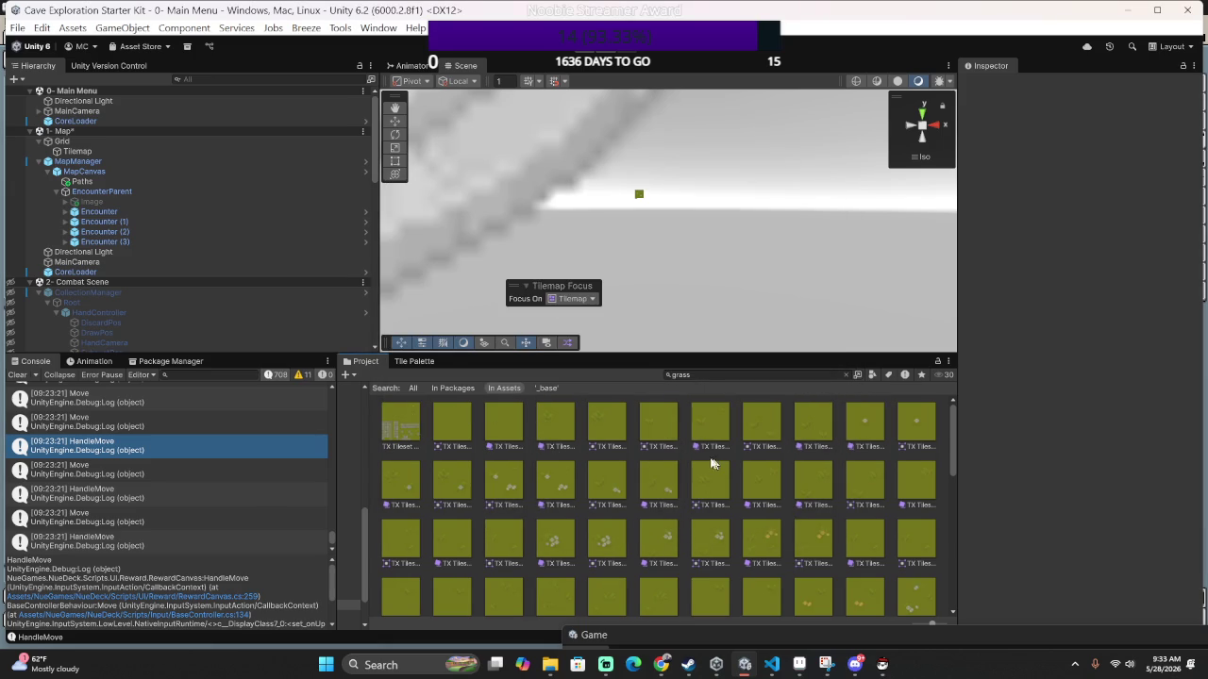
{"action": "right_click", "coordinate": [585, 449]}
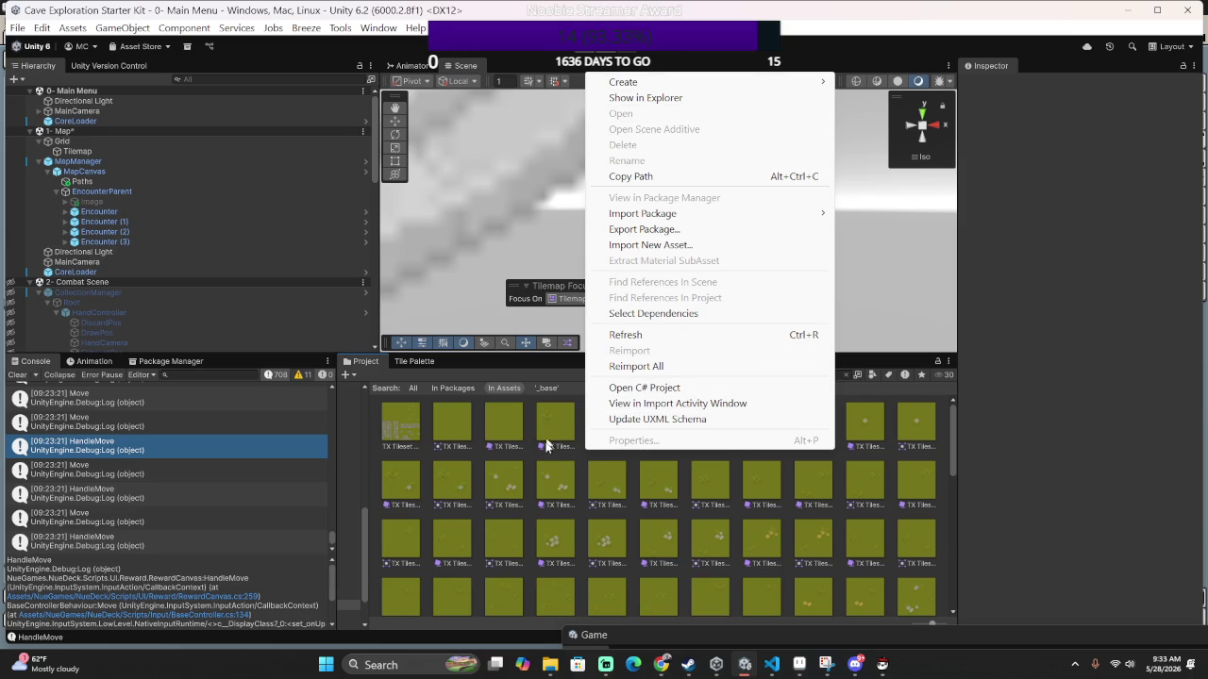
{"action": "left_click", "coordinate": [449, 462]}
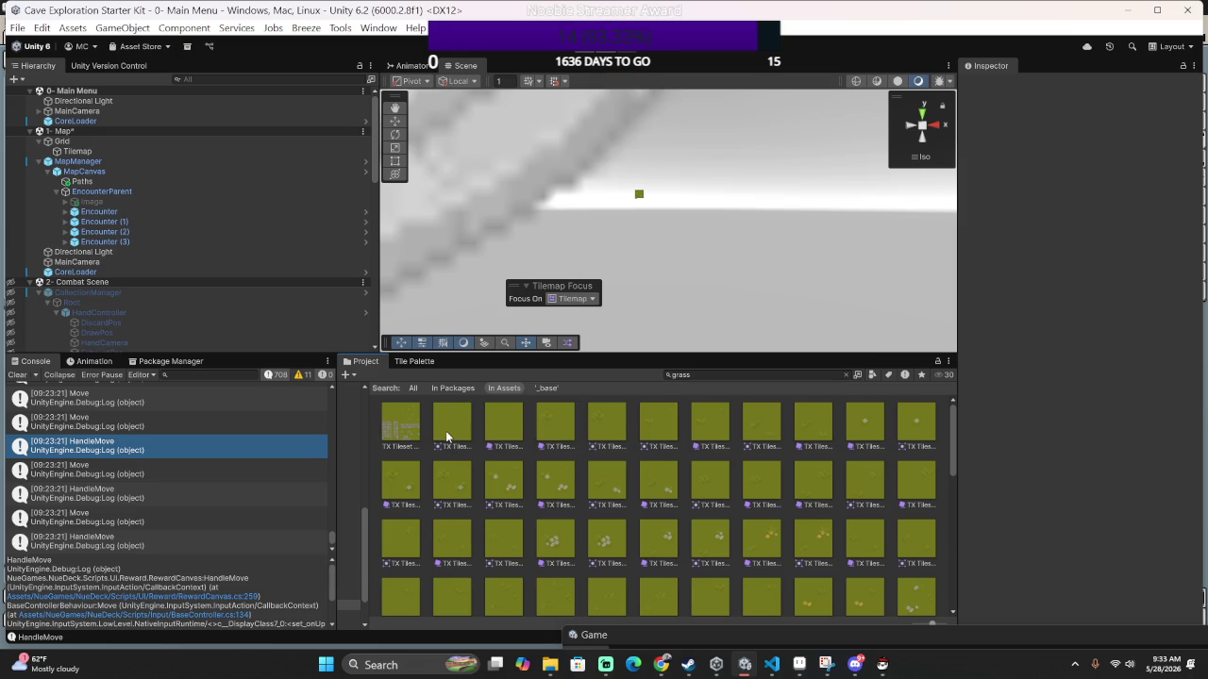
Preview TX Tileset Grass_0 and three more grass sprites together, then select the whole tileset texture.
{"action": "left_click", "coordinate": [449, 429]}
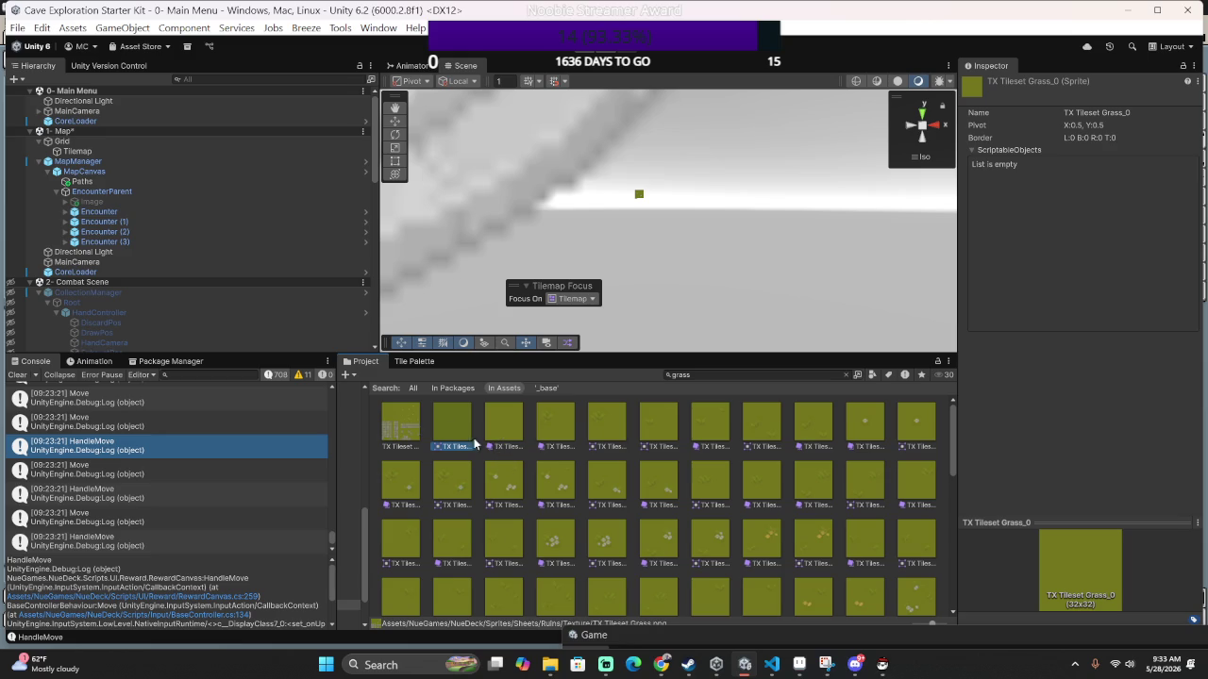
{"action": "left_click", "coordinate": [609, 429], "text": "ctrl"}
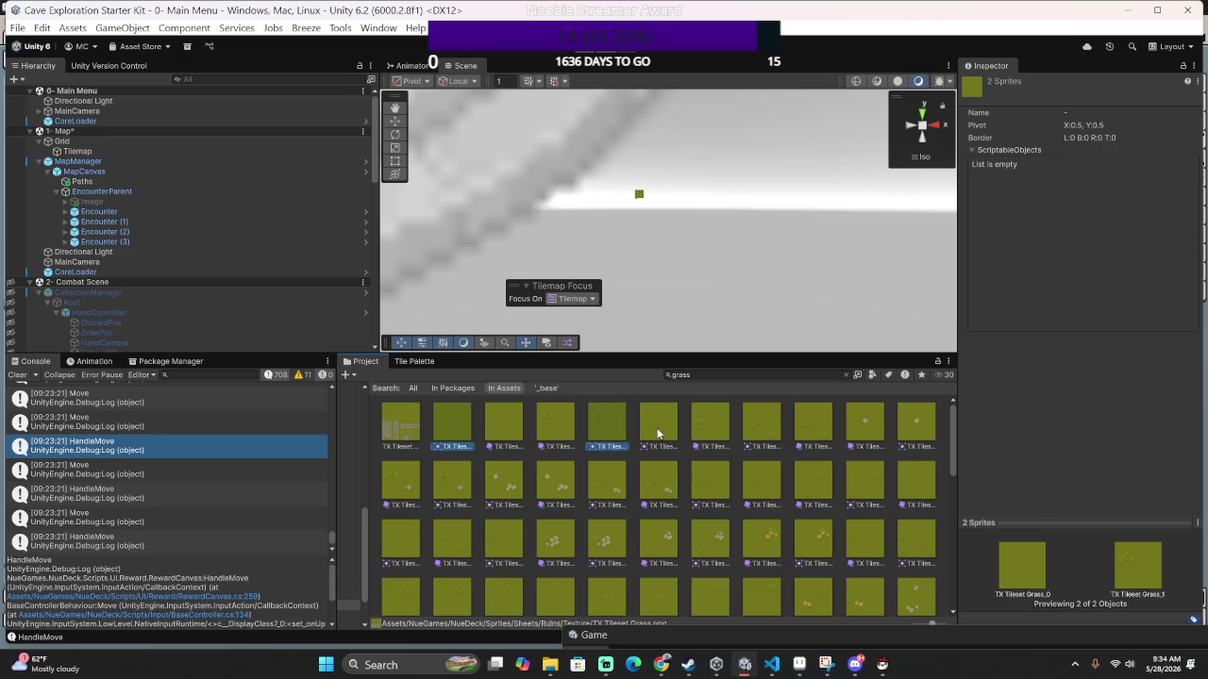
{"action": "left_click", "coordinate": [658, 429], "text": "ctrl"}
{"action": "left_click", "coordinate": [763, 429], "text": "ctrl"}
{"action": "left_click", "coordinate": [1007, 167]}
{"action": "left_click", "coordinate": [410, 438]}
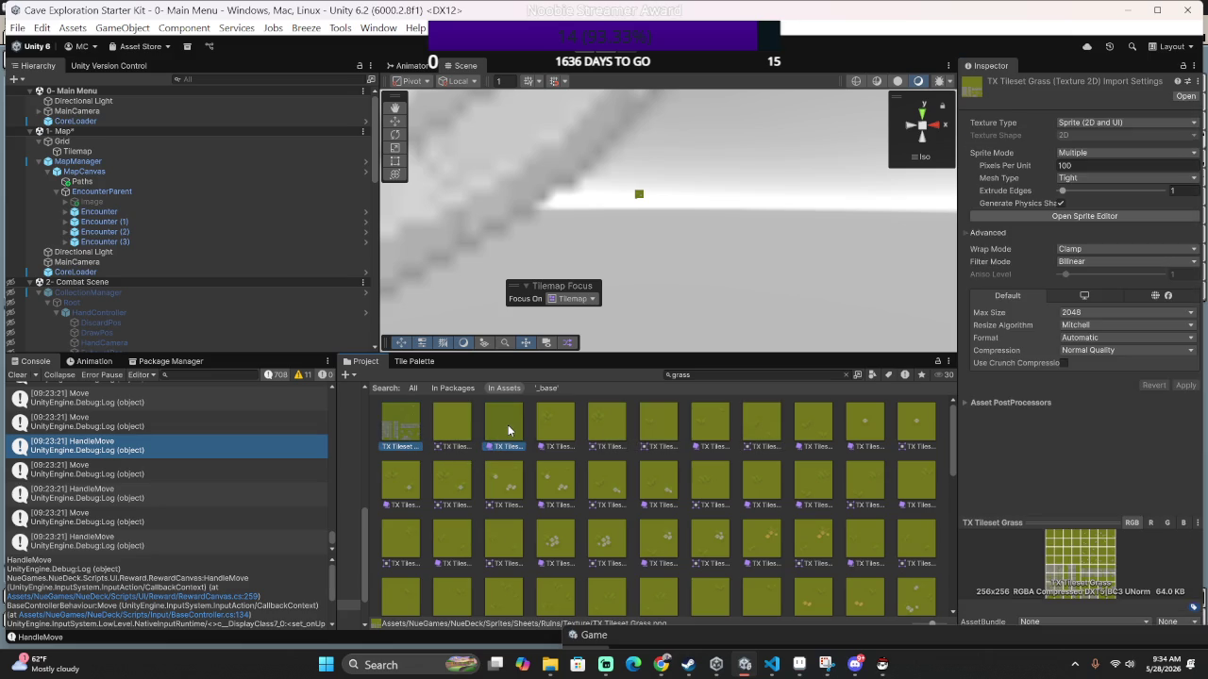
With only TX Tileset Grass selected, apply Pixels Per Unit 32, then 16.
{"action": "left_click", "coordinate": [507, 425], "text": "ctrl"}
{"action": "left_click", "coordinate": [405, 430]}
{"action": "double_click", "coordinate": [1085, 165]}
{"action": "type", "text": "32"}
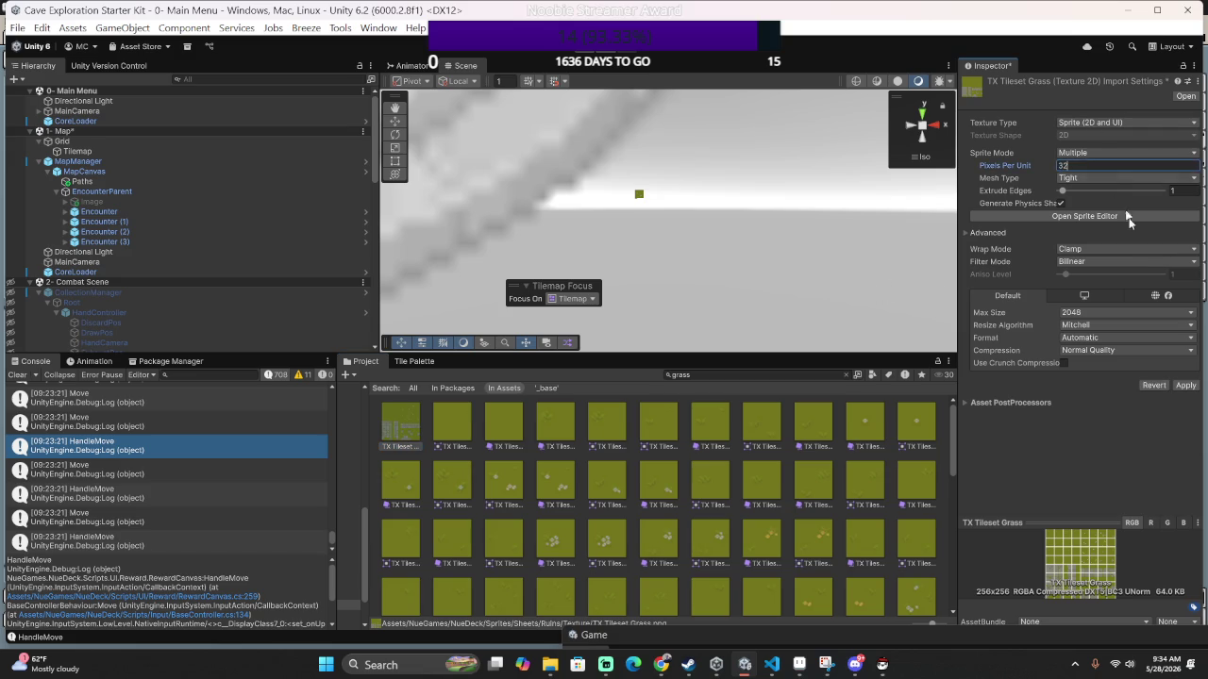
{"action": "left_click", "coordinate": [1182, 385]}
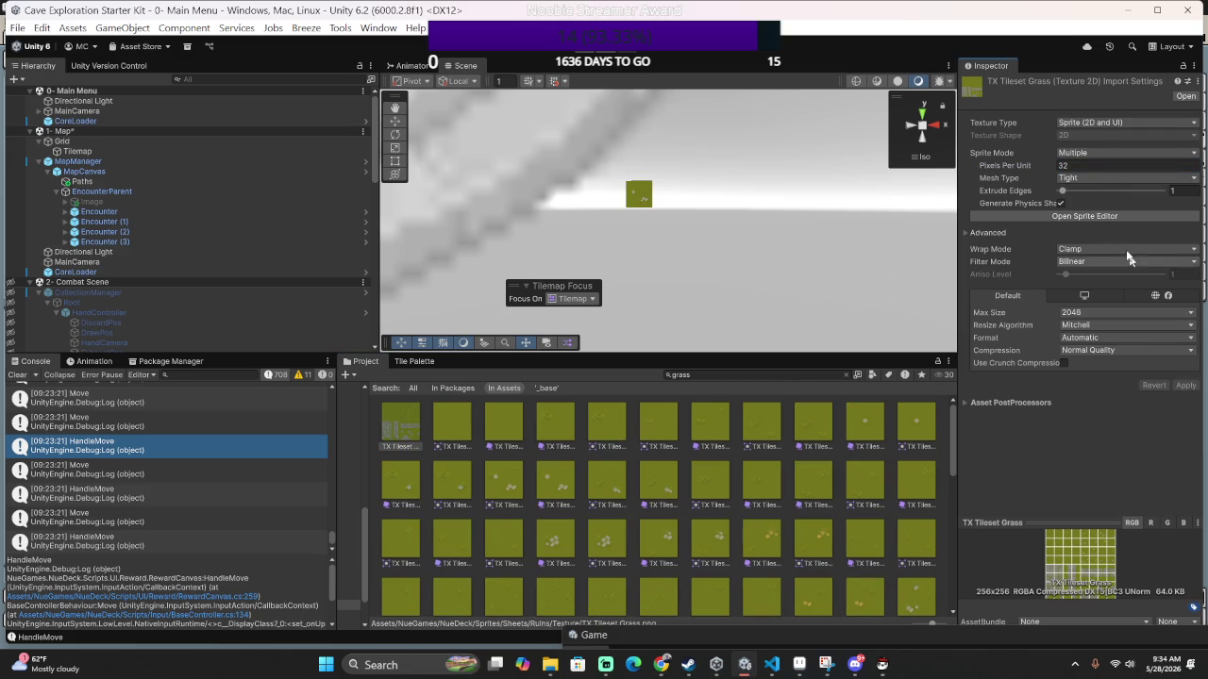
{"action": "double_click", "coordinate": [1085, 165]}
{"action": "type", "text": "1"}
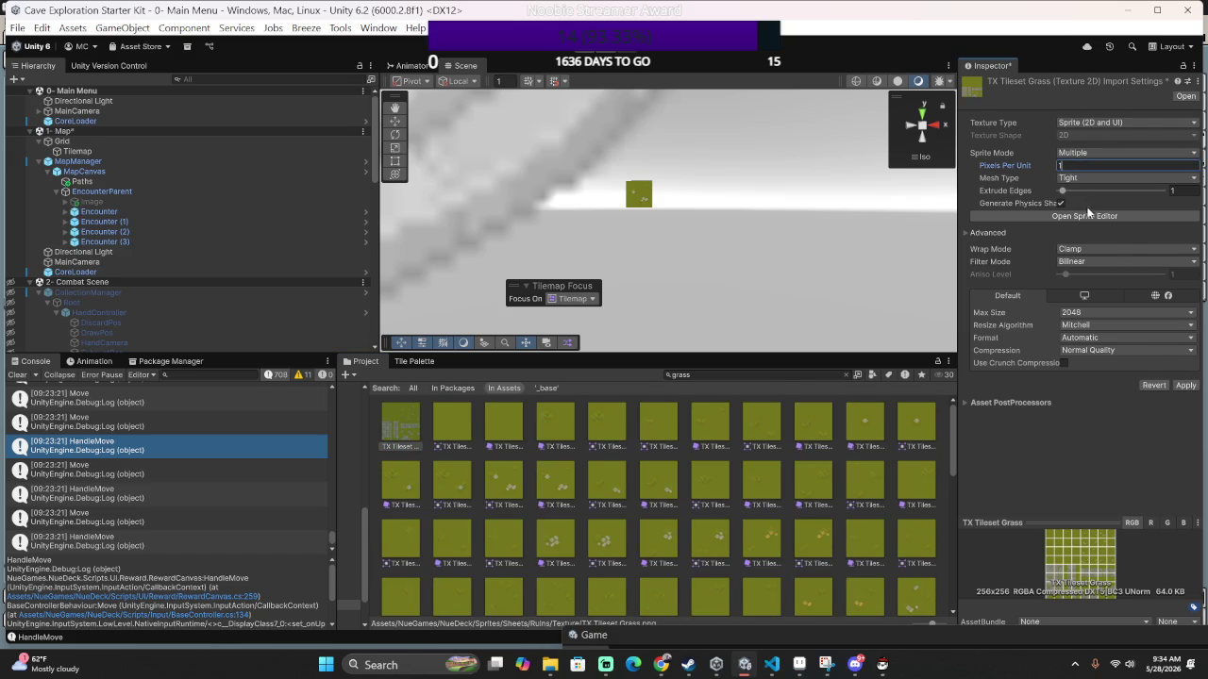
{"action": "type", "text": "6"}
{"action": "left_click", "coordinate": [1181, 385]}
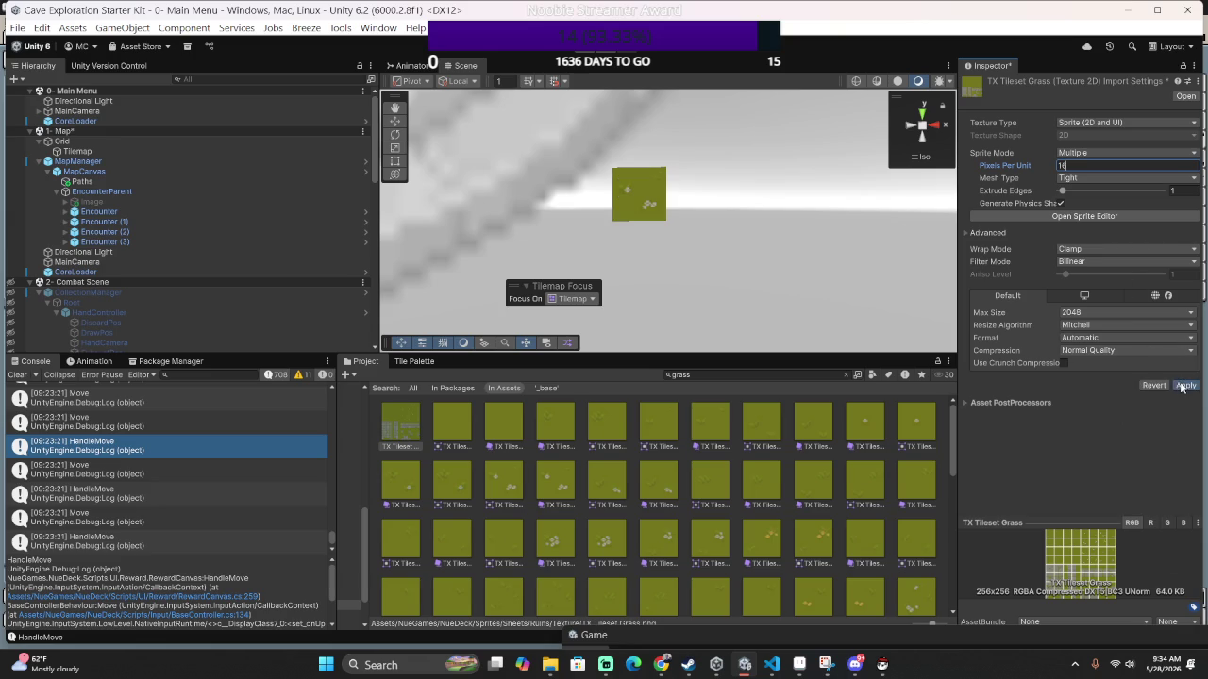
Apply Pixels Per Unit 2, then settle on 1 for TX Tileset Grass.
{"action": "scroll", "coordinate": [705, 231], "scroll_direction": "down", "scroll_amount": 3}
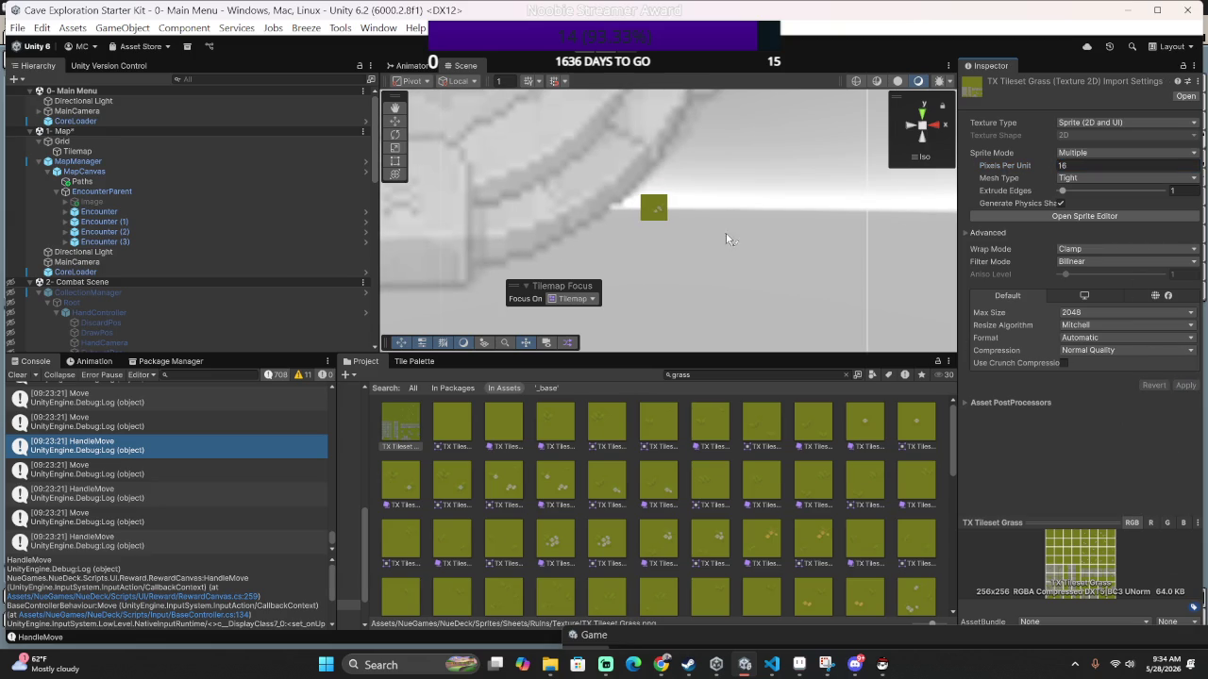
{"action": "type", "text": "2"}
{"action": "left_click", "coordinate": [1180, 385]}
{"action": "scroll", "coordinate": [803, 263], "scroll_direction": "down", "scroll_amount": 6}
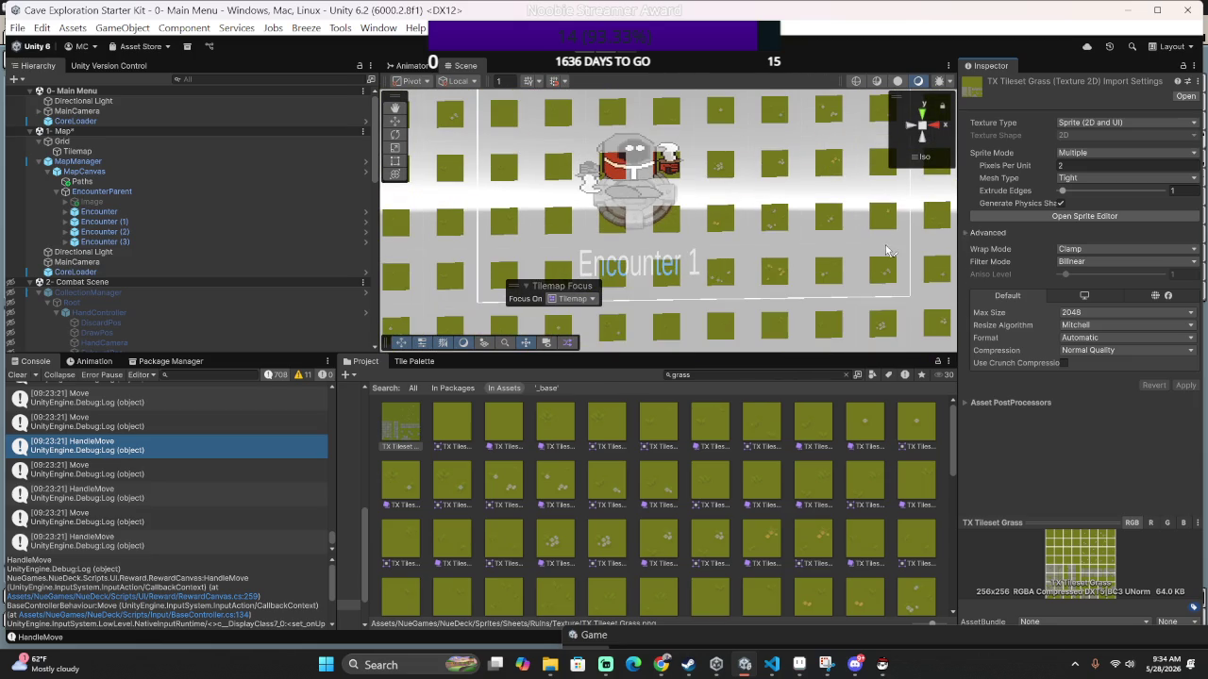
{"action": "left_click", "coordinate": [1113, 165]}
{"action": "type", "text": "1"}
{"action": "left_click", "coordinate": [1185, 385]}
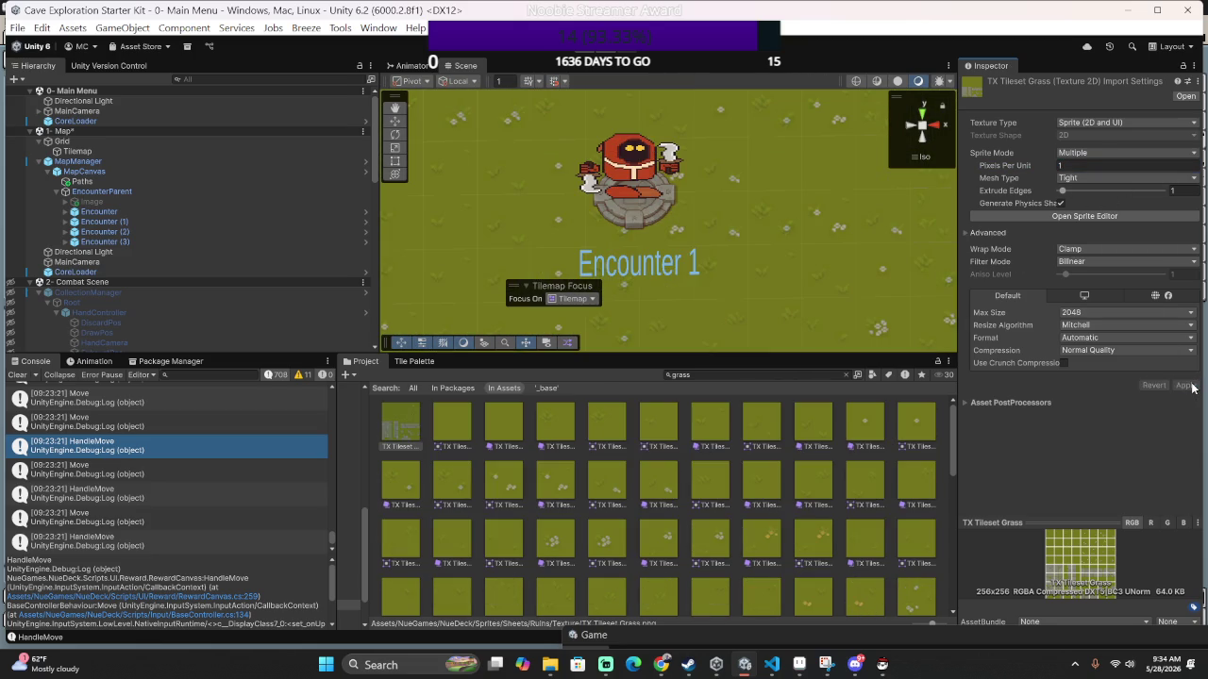
Select the Tilemap object in the Hierarchy and frame it in the Scene view with F.
{"action": "scroll", "coordinate": [866, 244], "scroll_direction": "down", "scroll_amount": 2}
{"action": "scroll", "coordinate": [872, 250], "scroll_direction": "down", "scroll_amount": 5}
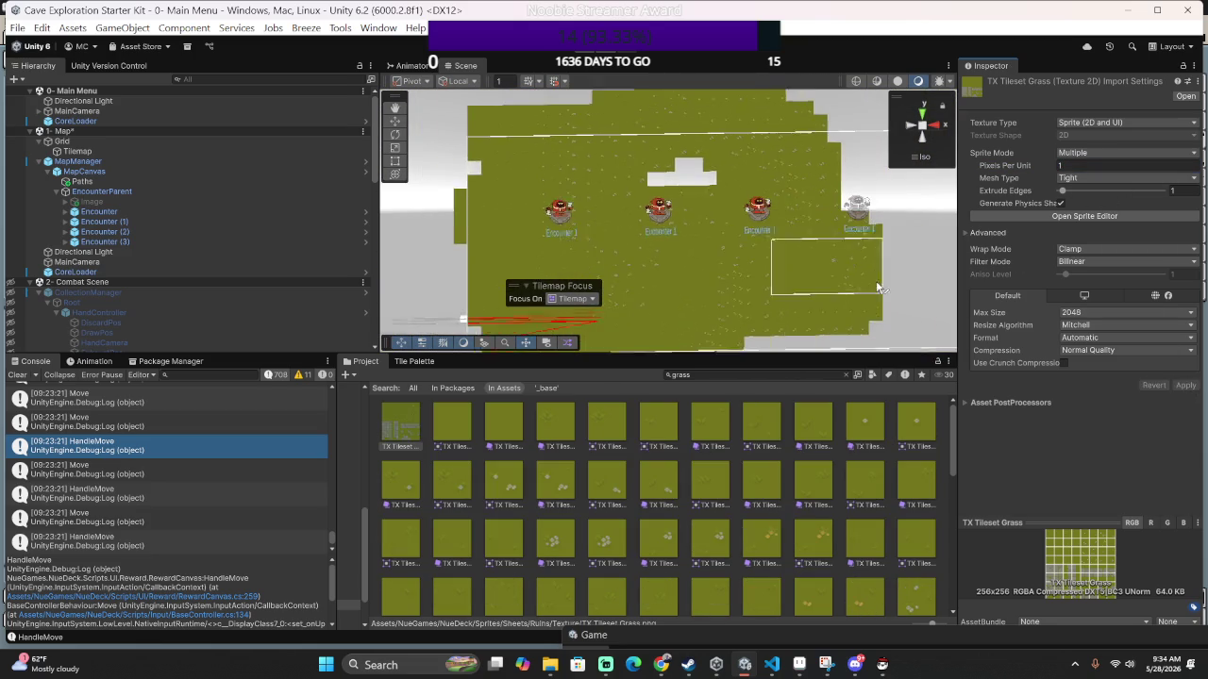
{"action": "scroll", "coordinate": [884, 326], "scroll_direction": "up", "scroll_amount": 5}
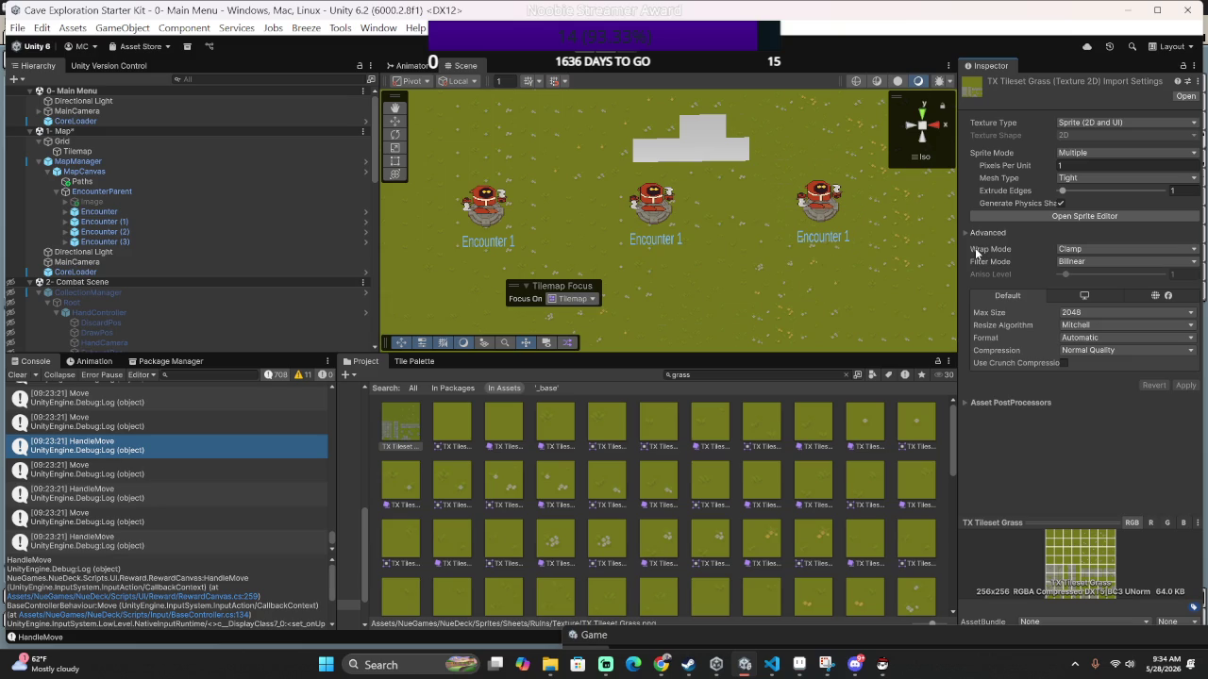
{"action": "scroll", "coordinate": [742, 515], "scroll_direction": "down", "scroll_amount": 5}
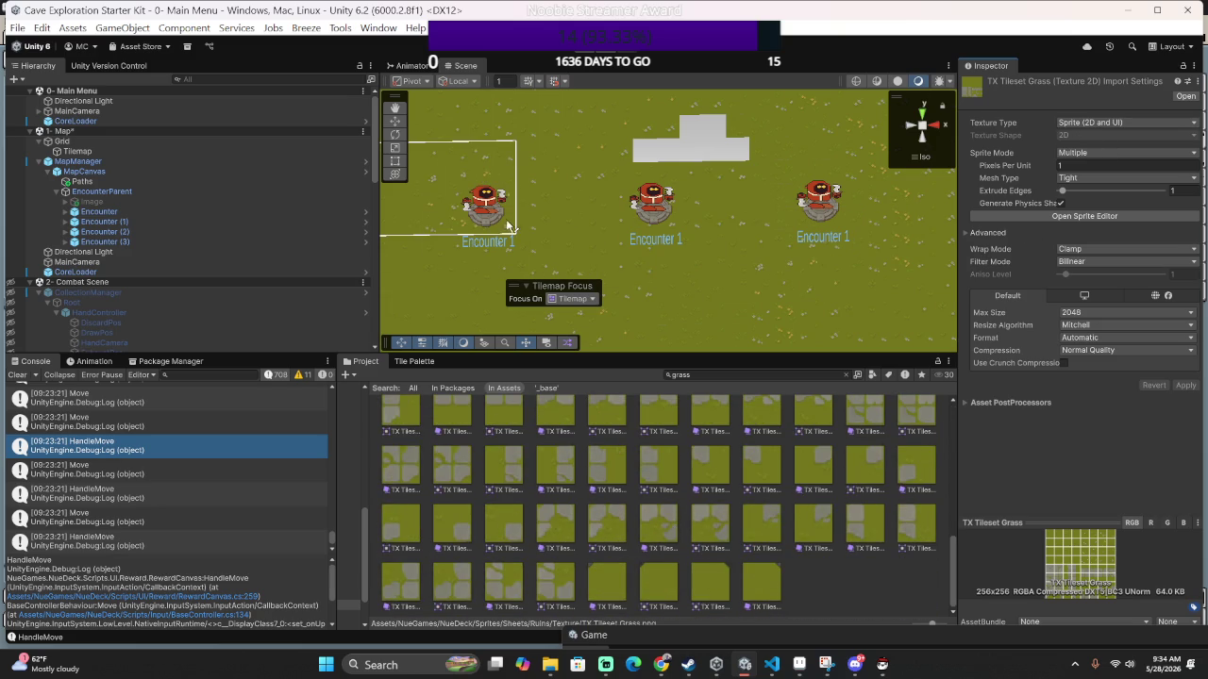
{"action": "scroll", "coordinate": [653, 240], "scroll_direction": "down", "scroll_amount": 2}
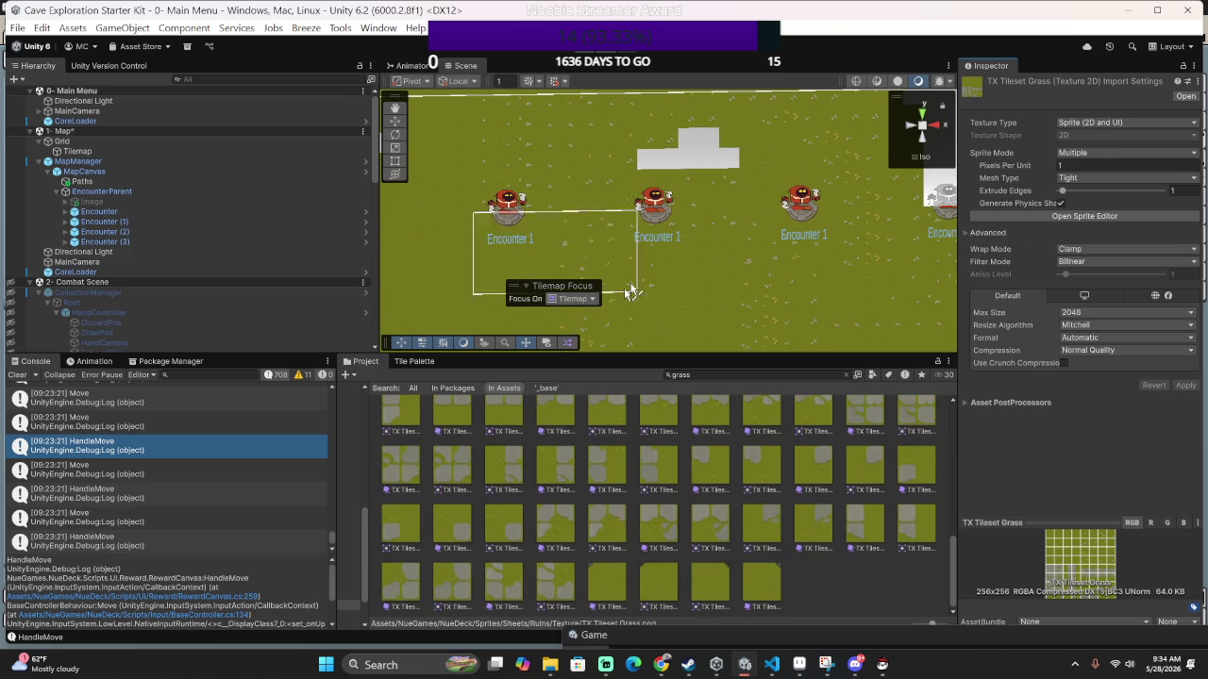
{"action": "left_click", "coordinate": [164, 121]}
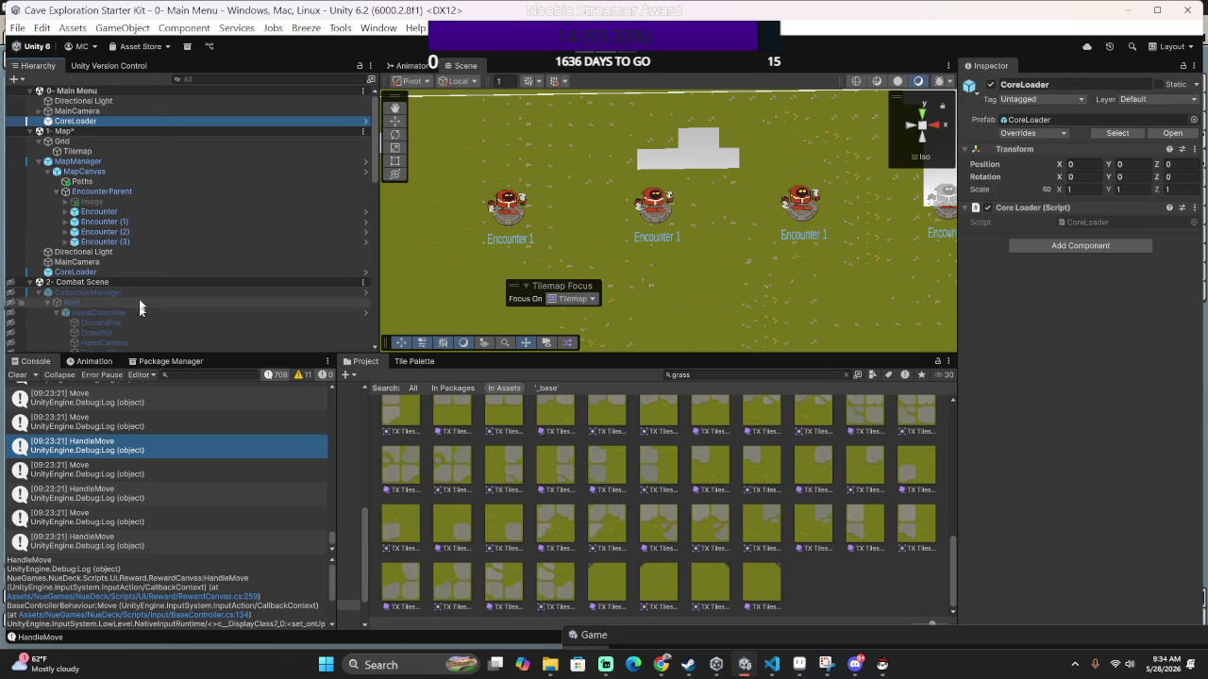
{"action": "left_click", "coordinate": [144, 154]}
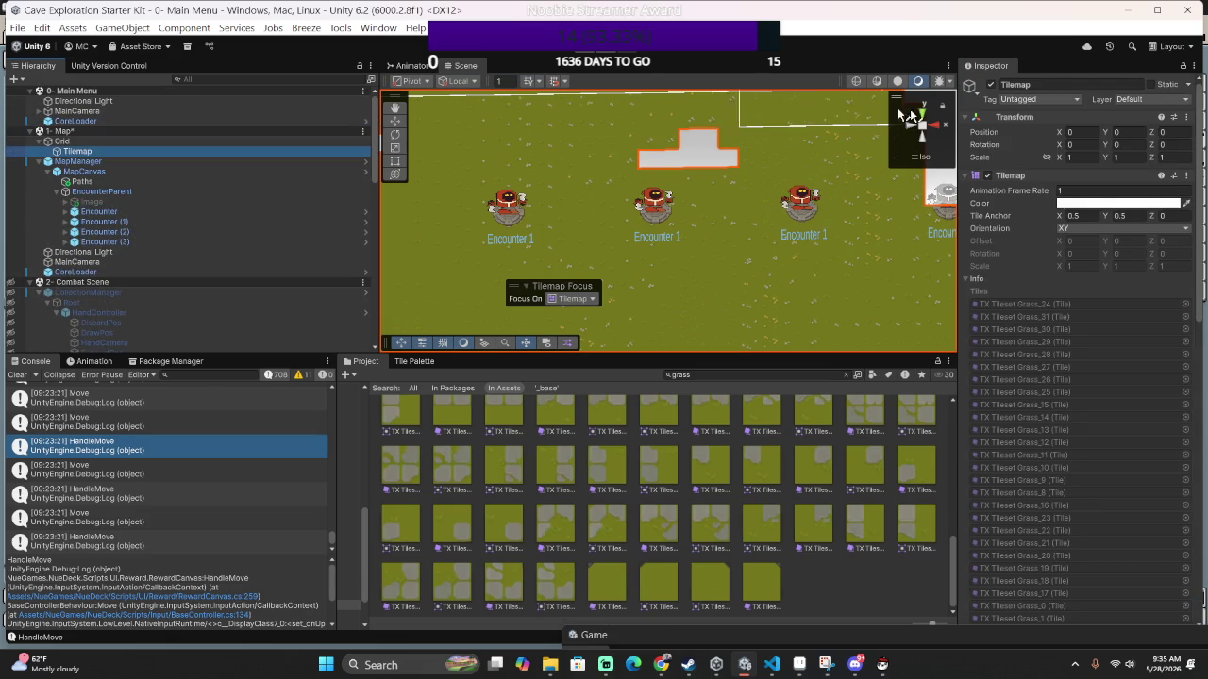
{"action": "key", "text": "f"}
{"action": "scroll", "coordinate": [863, 215], "scroll_direction": "up", "scroll_amount": 3}
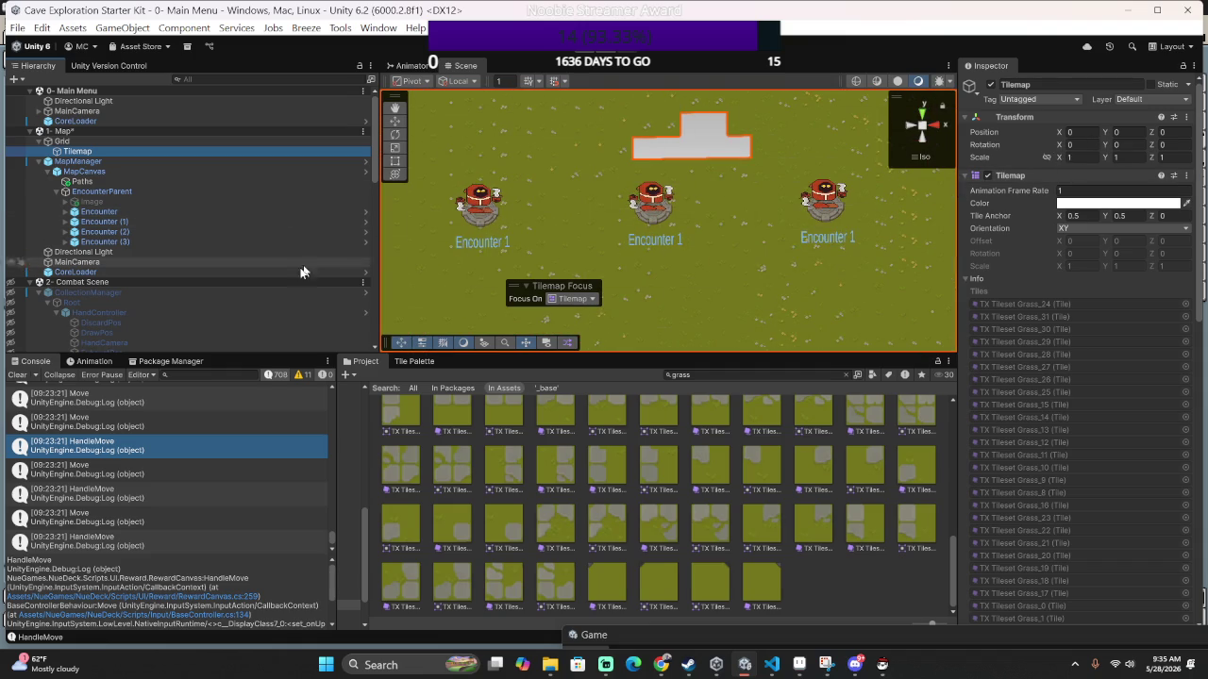
Pick a grass tile from the Tile Palette and paint over the middle of the grey gap.
{"action": "left_click", "coordinate": [409, 361]}
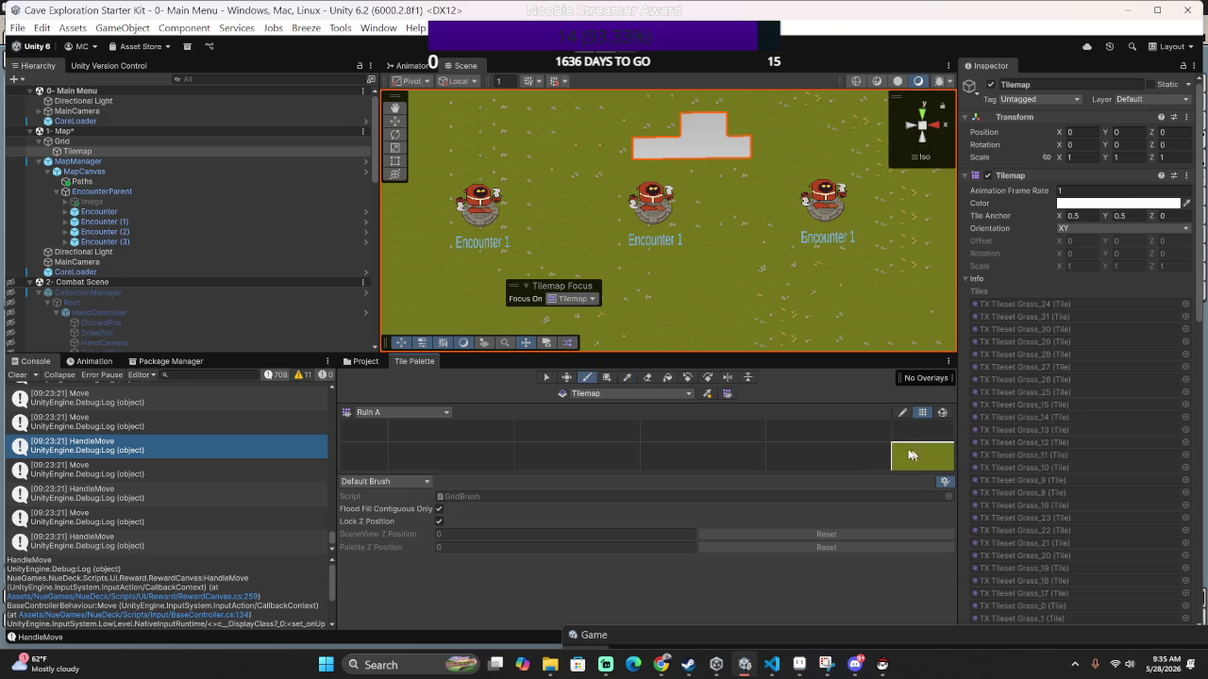
{"action": "scroll", "coordinate": [696, 425], "scroll_direction": "right", "scroll_amount": 5}
{"action": "left_click", "coordinate": [577, 443]}
{"action": "mouse_move", "coordinate": [690, 175]}
{"action": "left_mouse_down"}
{"action": "mouse_move", "coordinate": [693, 121]}
{"action": "mouse_move", "coordinate": [747, 146]}
{"action": "mouse_move", "coordinate": [615, 139]}
{"action": "left_mouse_up"}
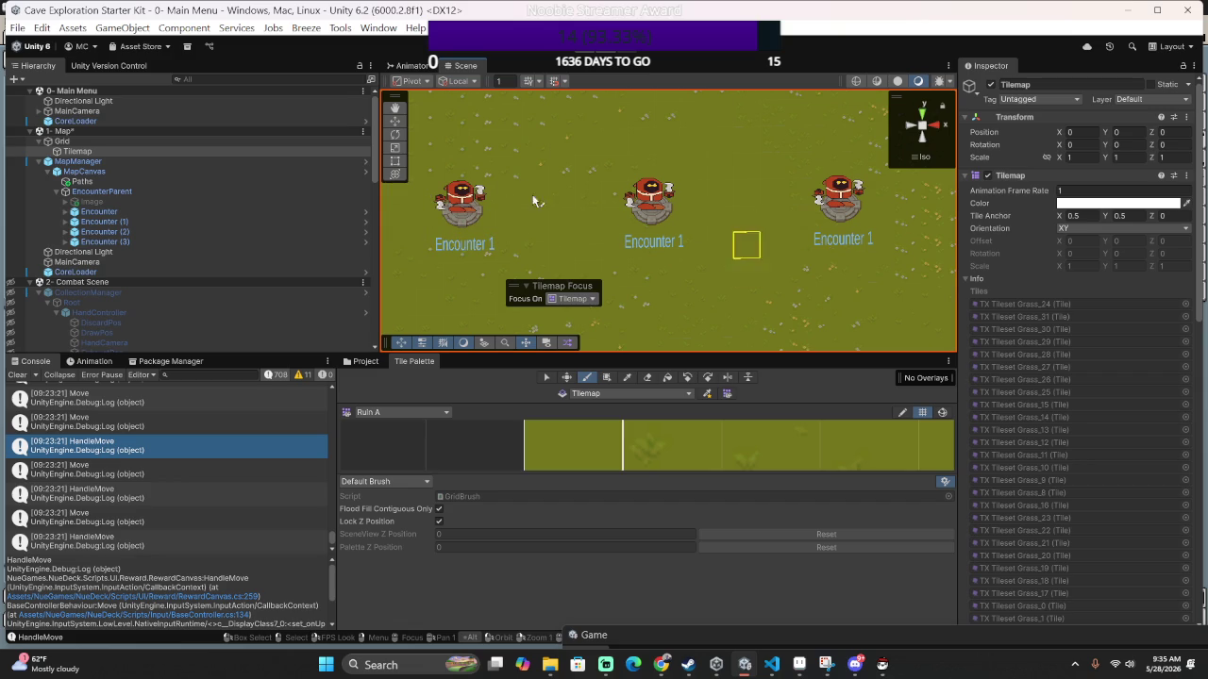
Paint more grass to the right of Encounter 1 and center the whole map in view.
{"action": "left_click_drag", "start_coordinate": [438, 228], "coordinate": [537, 243]}
{"action": "mouse_move", "coordinate": [629, 217]}
{"action": "left_mouse_down"}
{"action": "mouse_move", "coordinate": [857, 237]}
{"action": "mouse_move", "coordinate": [943, 227]}
{"action": "mouse_move", "coordinate": [766, 193]}
{"action": "left_mouse_up"}
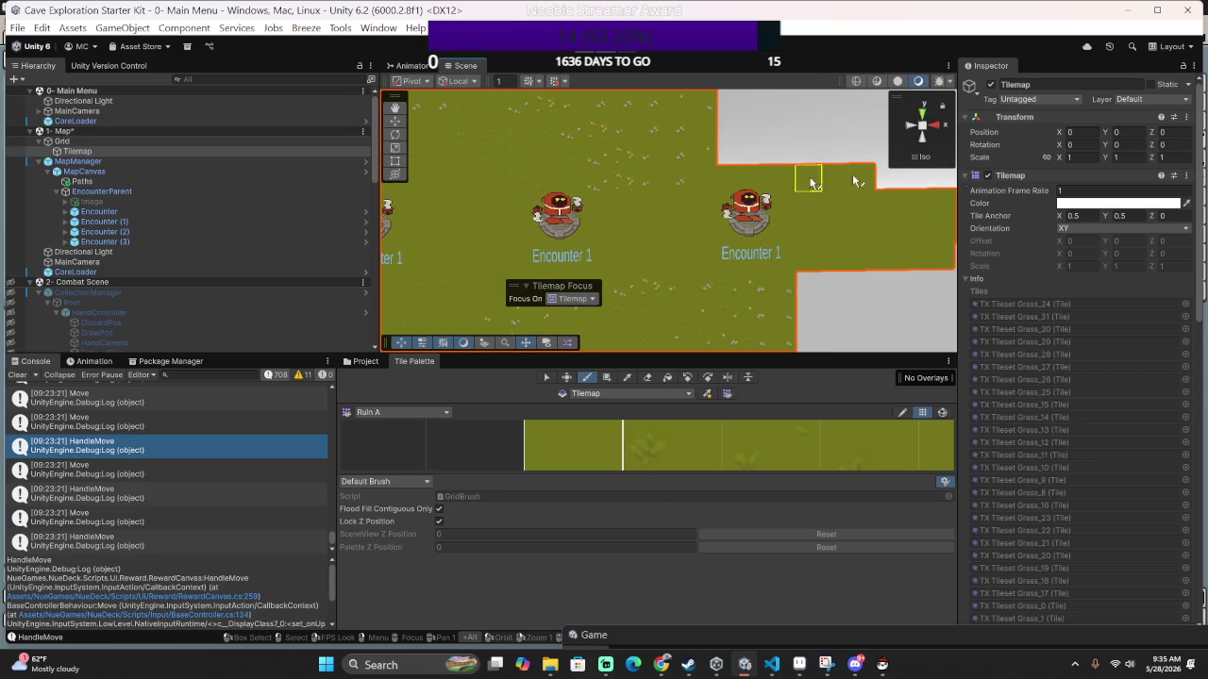
{"action": "scroll", "coordinate": [798, 227], "scroll_direction": "down", "scroll_amount": 8}
{"action": "scroll", "coordinate": [627, 261], "scroll_direction": "up", "scroll_amount": 2}
{"action": "mouse_move", "coordinate": [642, 265]}
{"action": "left_mouse_down"}
{"action": "mouse_move", "coordinate": [764, 196]}
{"action": "mouse_move", "coordinate": [666, 261]}
{"action": "mouse_move", "coordinate": [896, 261]}
{"action": "mouse_move", "coordinate": [797, 227]}
{"action": "mouse_move", "coordinate": [882, 274]}
{"action": "mouse_move", "coordinate": [887, 199]}
{"action": "mouse_move", "coordinate": [863, 118]}
{"action": "mouse_move", "coordinate": [536, 165]}
{"action": "mouse_move", "coordinate": [526, 118]}
{"action": "mouse_move", "coordinate": [698, 225]}
{"action": "mouse_move", "coordinate": [862, 202]}
{"action": "mouse_move", "coordinate": [857, 264]}
{"action": "mouse_move", "coordinate": [836, 183]}
{"action": "mouse_move", "coordinate": [829, 190]}
{"action": "left_mouse_up"}
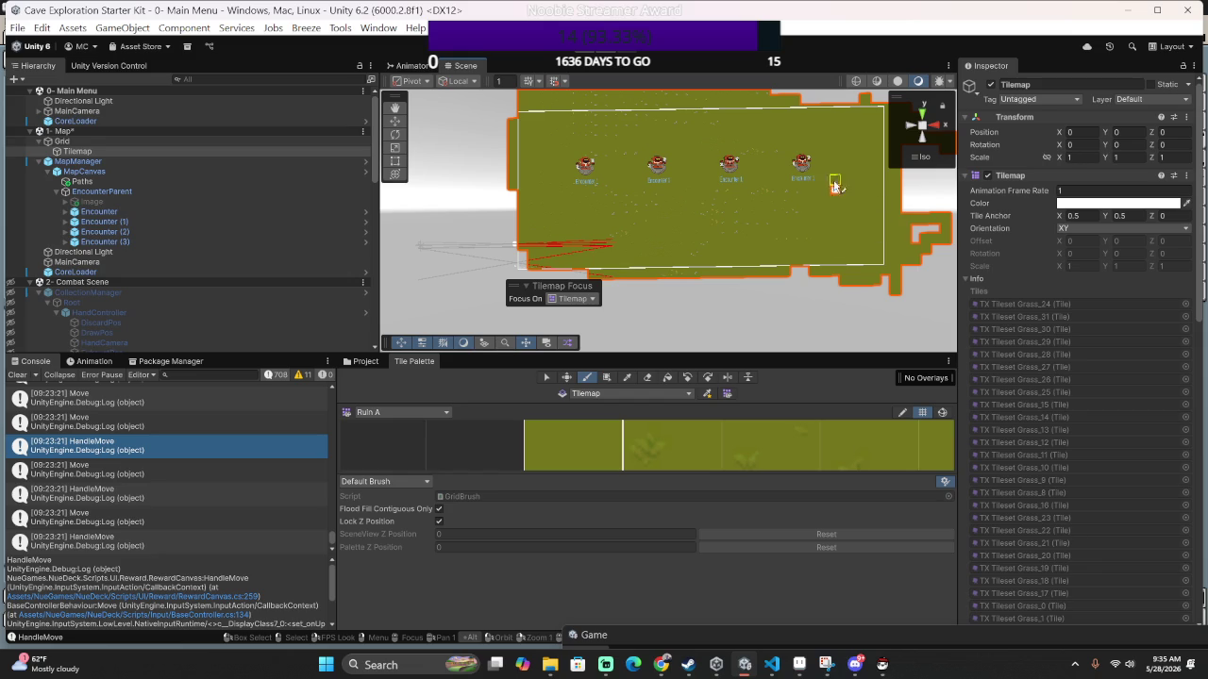
{"action": "scroll", "coordinate": [731, 203], "scroll_direction": "up", "scroll_amount": 3}
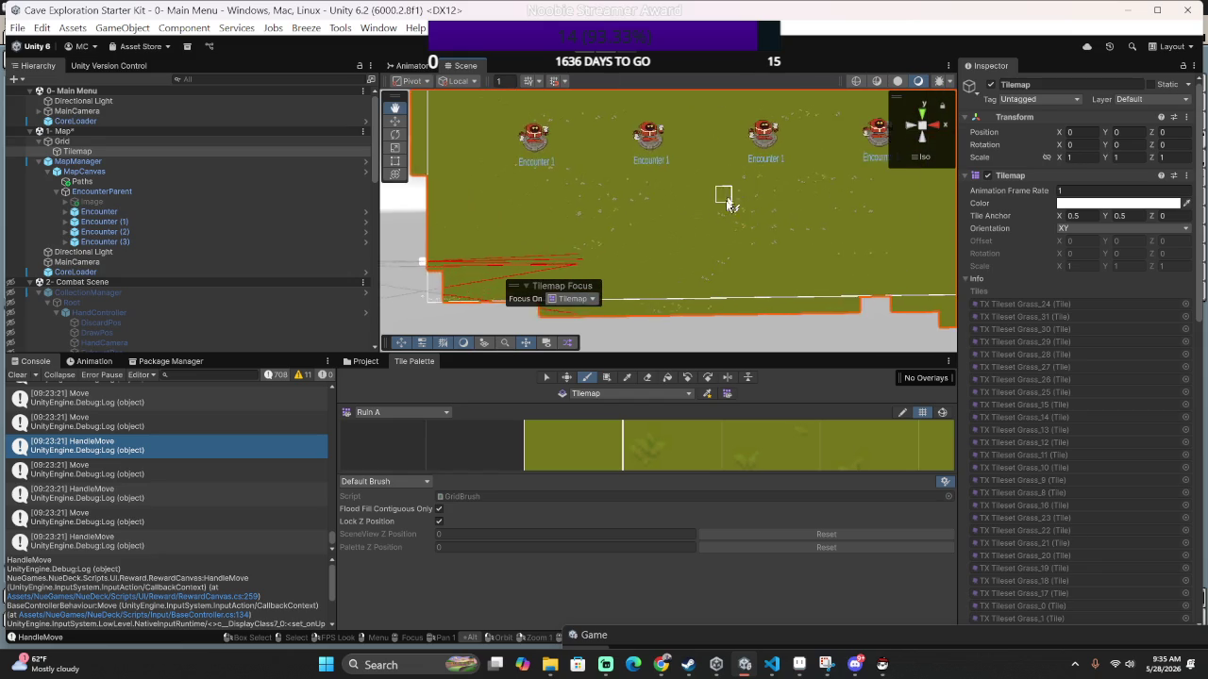
{"action": "scroll", "coordinate": [736, 195], "scroll_direction": "up", "scroll_amount": 5}
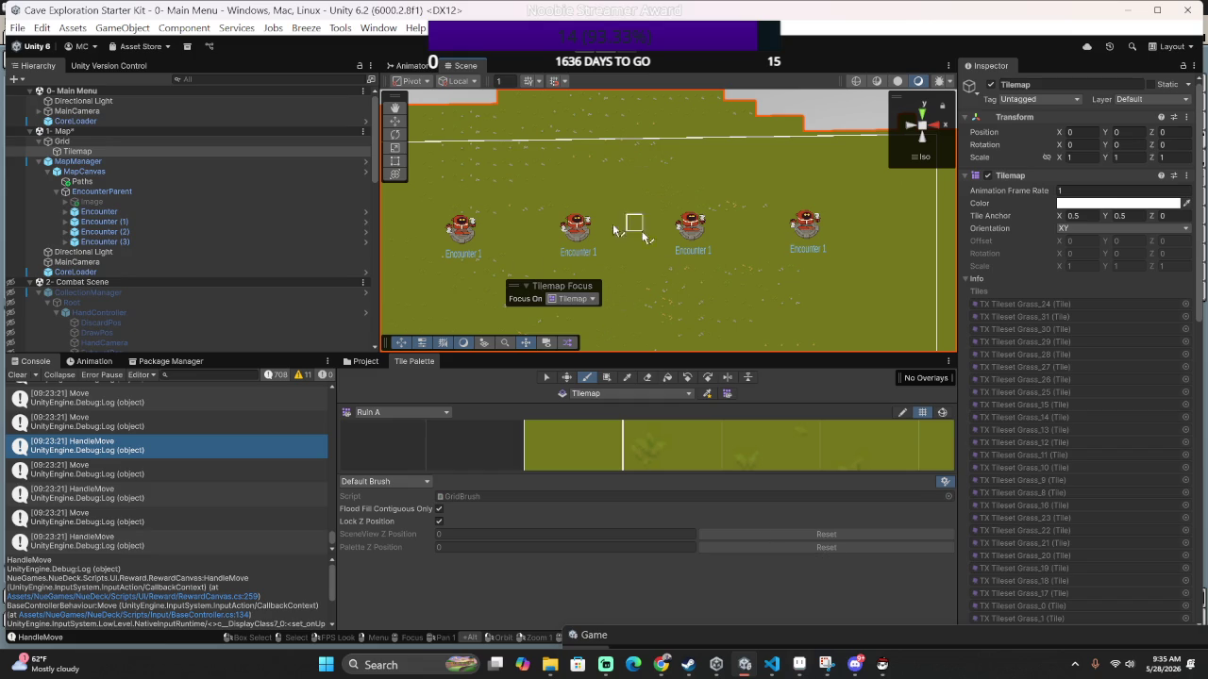
Select a 4x2 block of grey Ruin A path tiles in the Tile Palette.
{"action": "scroll", "coordinate": [577, 450], "scroll_direction": "down", "scroll_amount": 6}
{"action": "scroll", "coordinate": [566, 461], "scroll_direction": "down", "scroll_amount": 4}
{"action": "left_click_drag", "start_coordinate": [477, 432], "coordinate": [578, 442]}
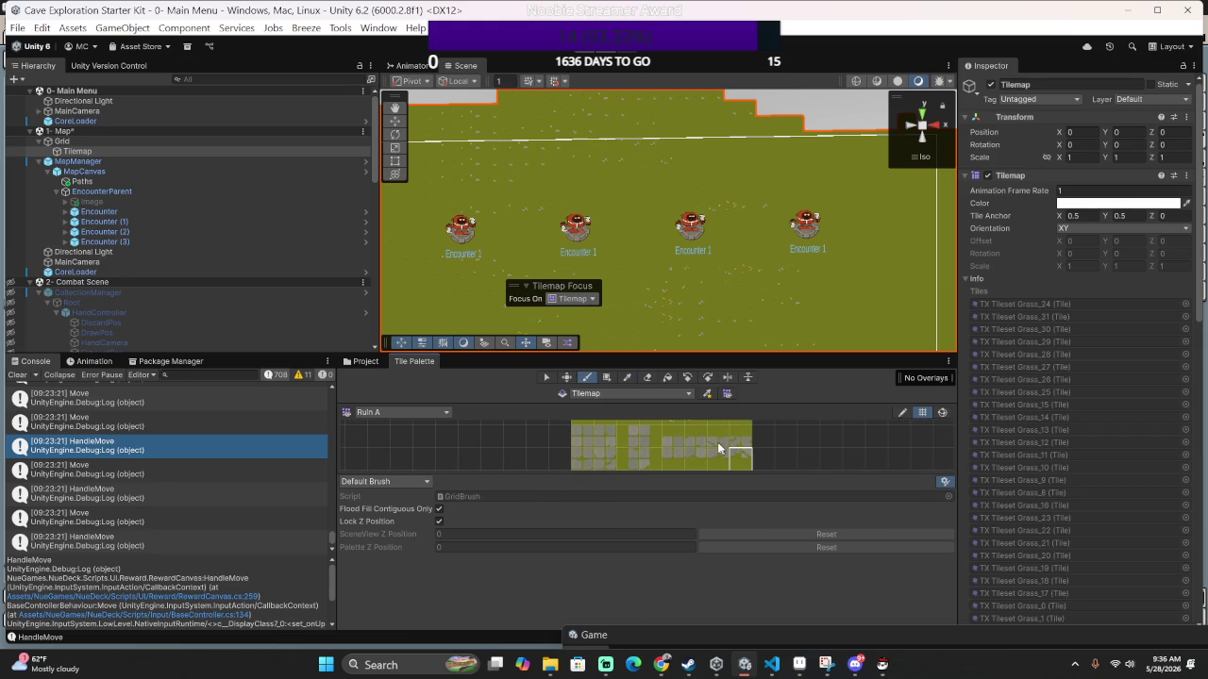
{"action": "left_click", "coordinate": [679, 443]}
{"action": "left_click_drag", "start_coordinate": [685, 447], "coordinate": [732, 460]}
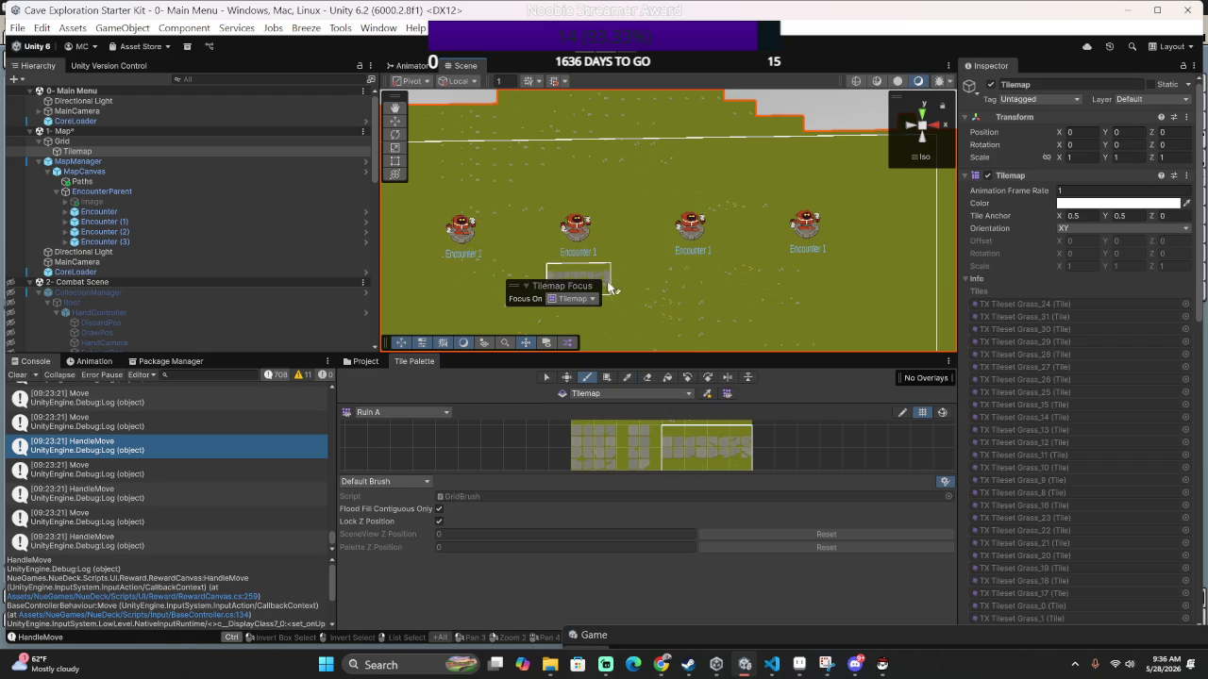
Paint a stone path along the Encounter row so it links all four Encounters.
{"action": "left_click_drag", "start_coordinate": [543, 245], "coordinate": [844, 244]}
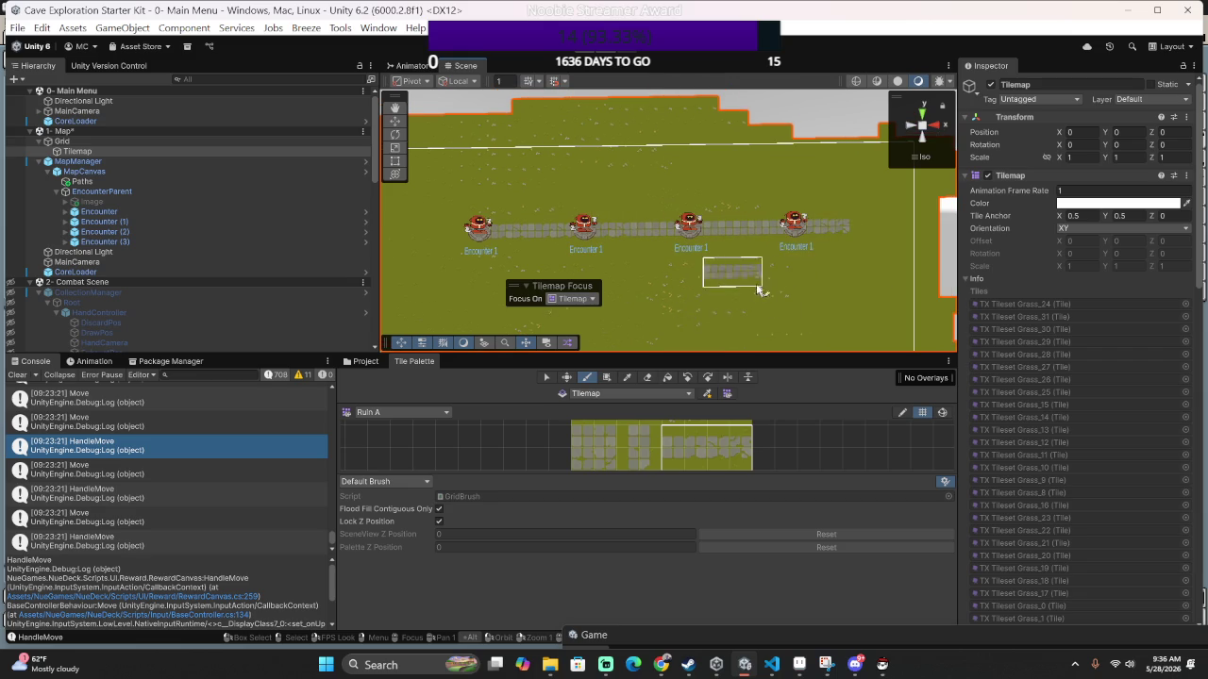
{"action": "left_click_drag", "start_coordinate": [749, 272], "coordinate": [626, 251]}
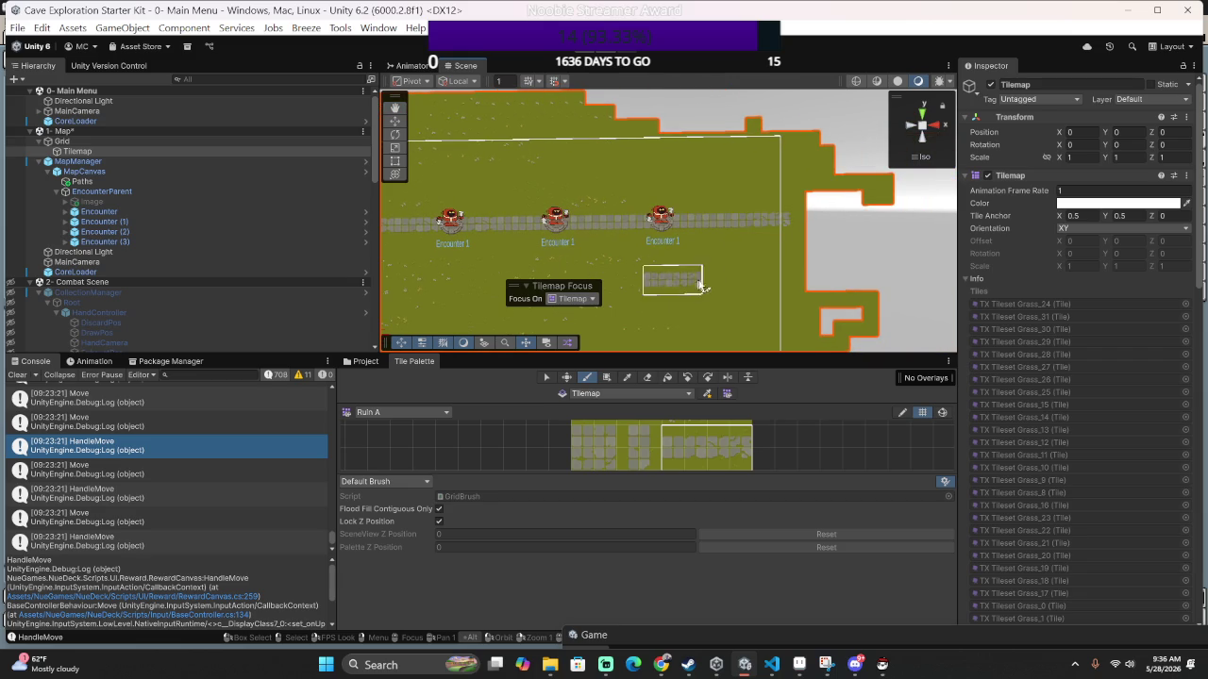
{"action": "left_click_drag", "start_coordinate": [712, 302], "coordinate": [820, 255]}
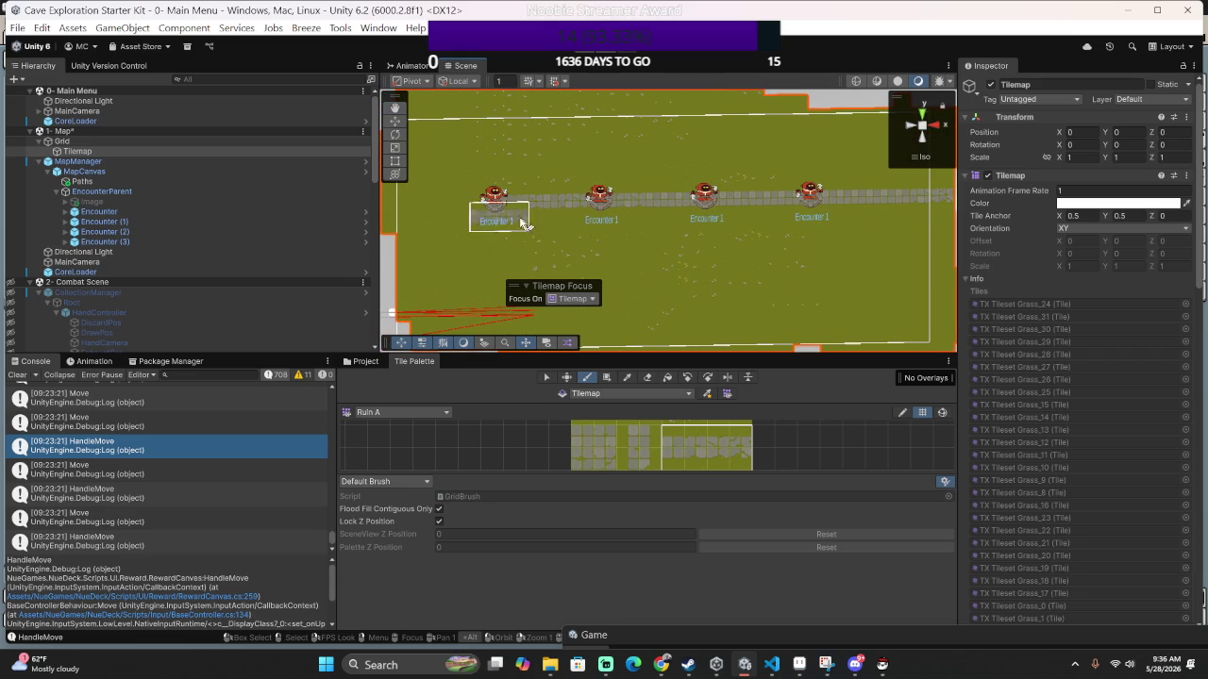
{"action": "scroll", "coordinate": [623, 243], "scroll_direction": "down", "scroll_amount": 5}
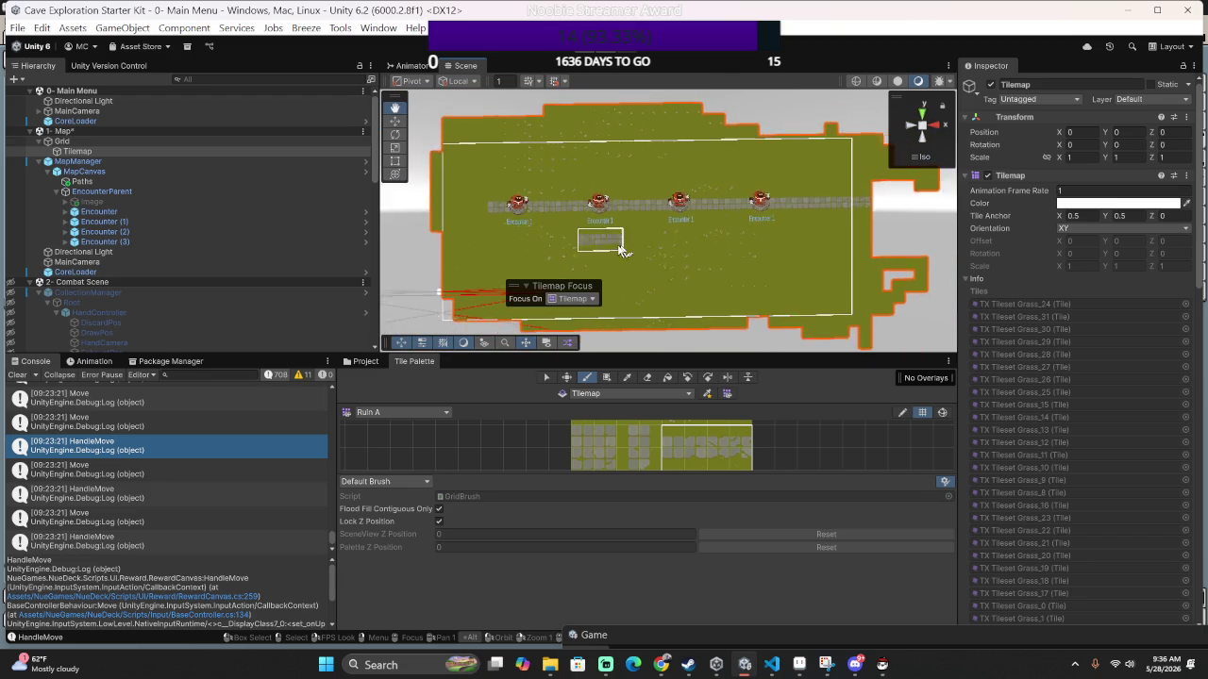
{"action": "left_click", "coordinate": [649, 436]}
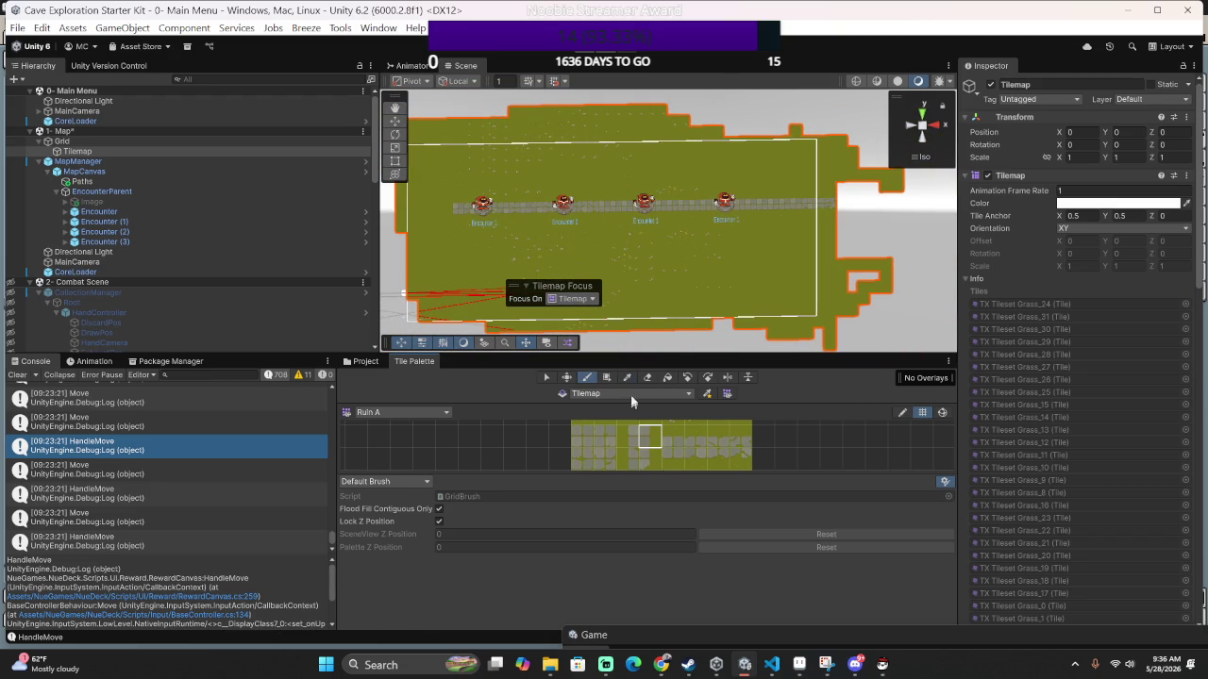
Stamp a single-column block of path tiles above the middle Encounter.
{"action": "scroll", "coordinate": [647, 229], "scroll_direction": "up", "scroll_amount": 3}
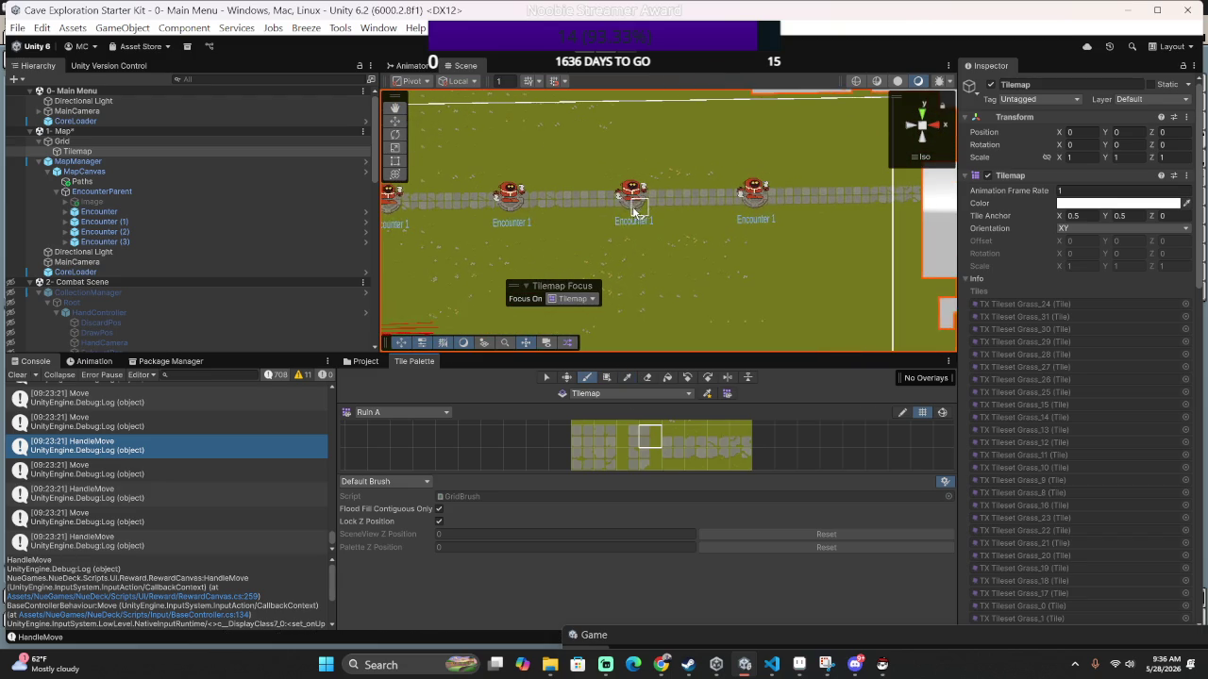
{"action": "left_click_drag", "start_coordinate": [629, 436], "coordinate": [660, 458]}
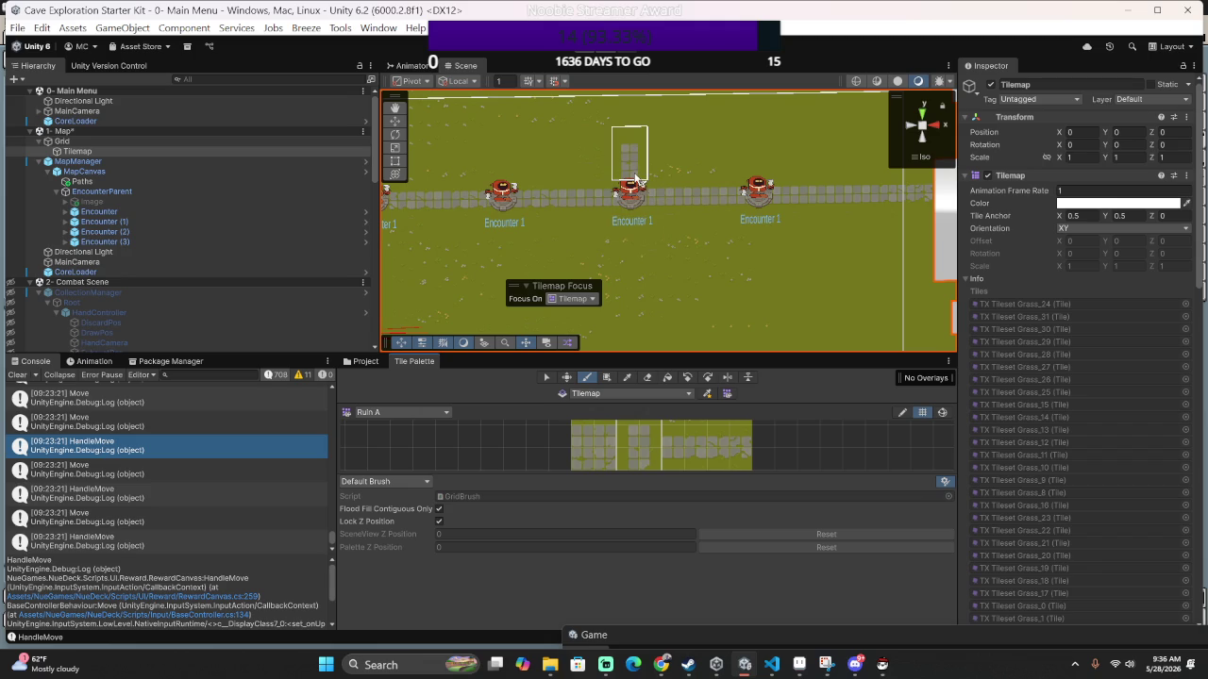
{"action": "left_click", "coordinate": [638, 182]}
Use the Picker to choose another tile from the Tile Palette.
{"action": "scroll", "coordinate": [642, 271], "scroll_direction": "down", "scroll_amount": 2}
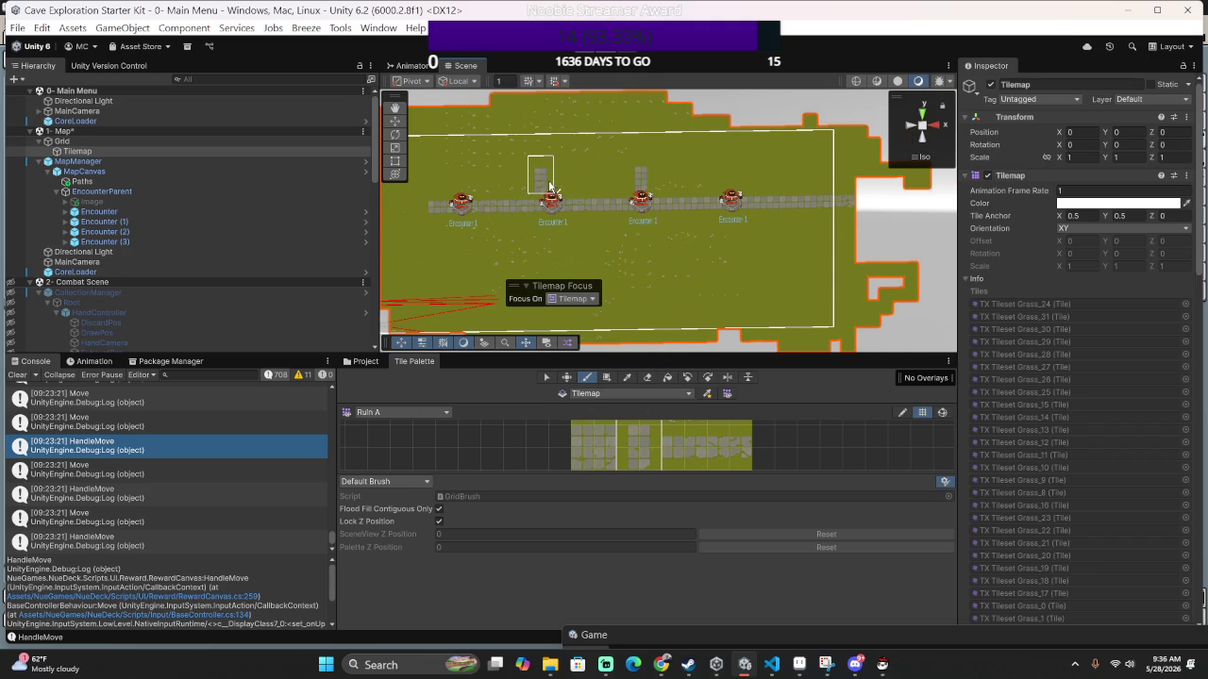
{"action": "scroll", "coordinate": [698, 441], "scroll_direction": "down", "scroll_amount": 5}
{"action": "scroll", "coordinate": [672, 437], "scroll_direction": "up", "scroll_amount": 2}
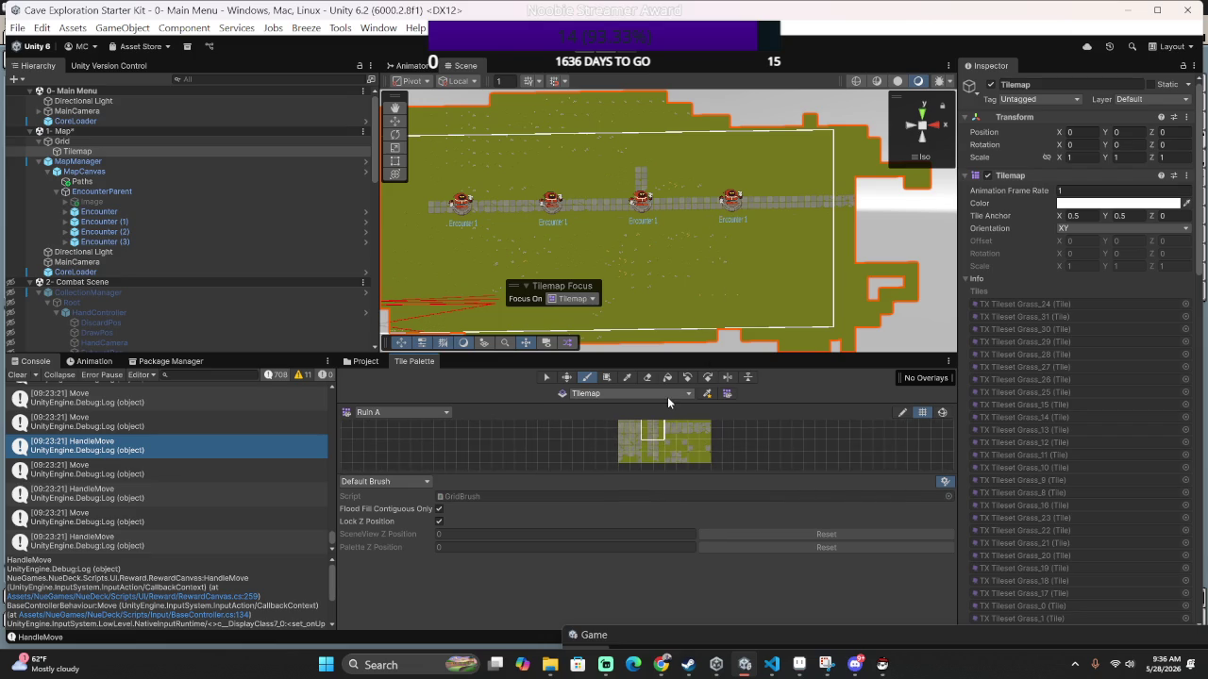
{"action": "scroll", "coordinate": [684, 423], "scroll_direction": "up", "scroll_amount": 2}
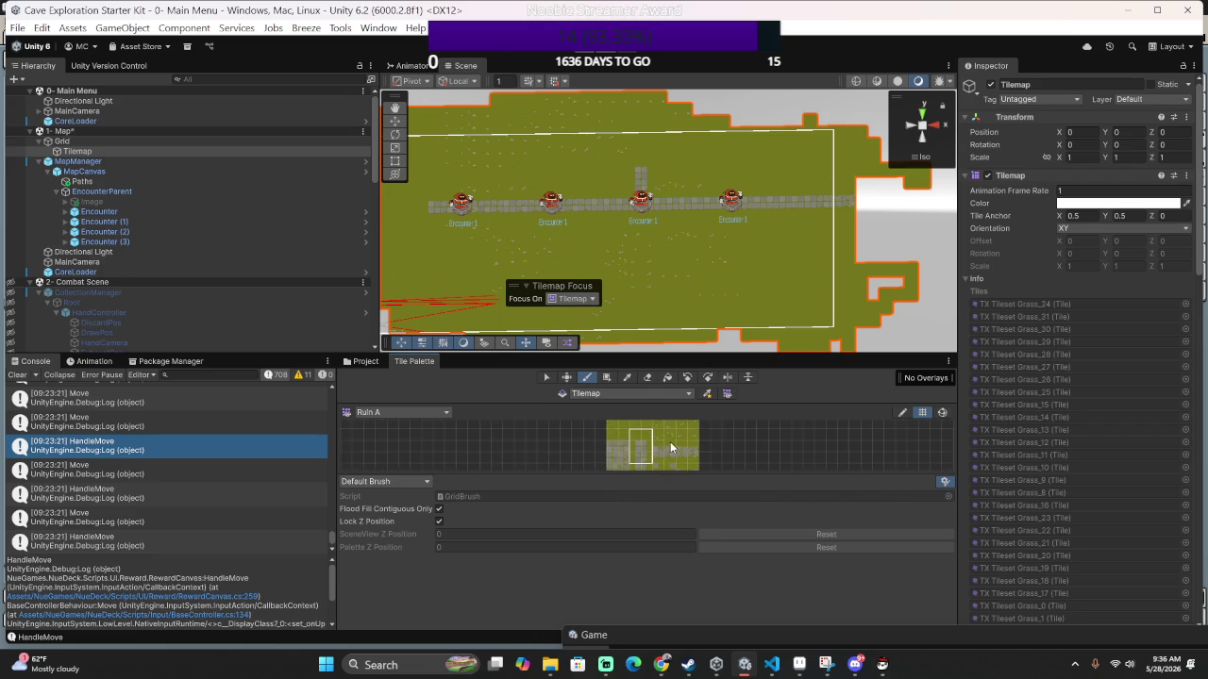
{"action": "scroll", "coordinate": [657, 449], "scroll_direction": "down", "scroll_amount": 3}
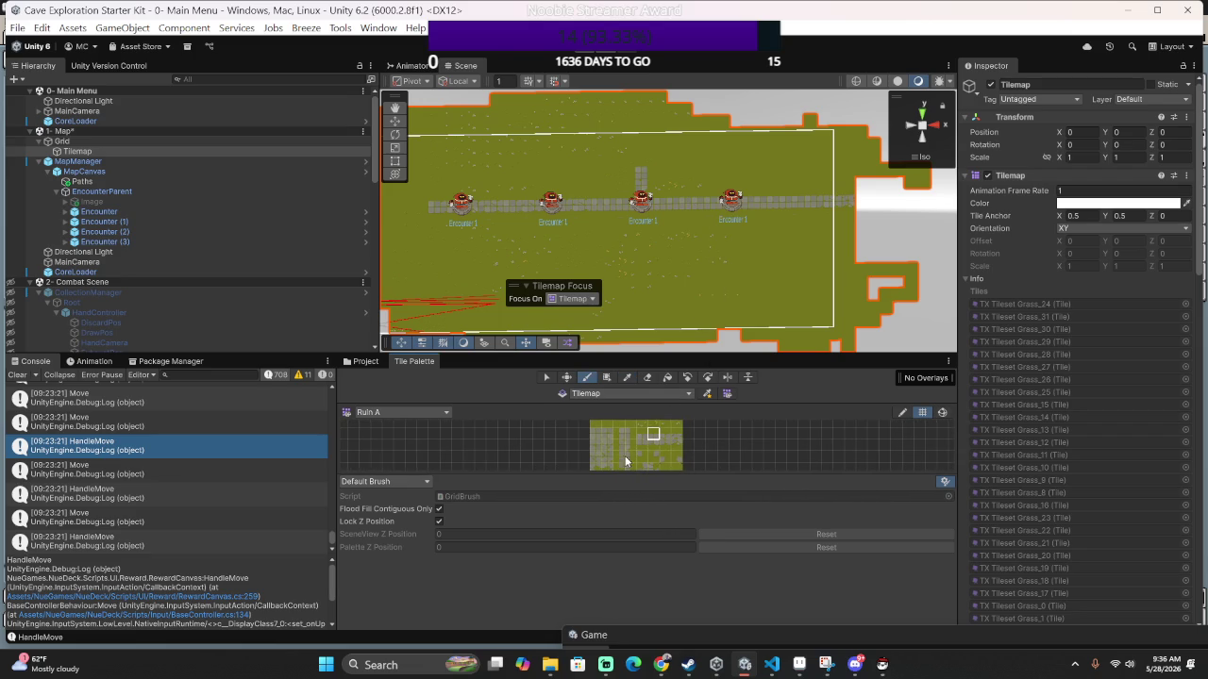
{"action": "key", "text": "i"}
{"action": "left_click", "coordinate": [621, 470]}
{"action": "left_click_drag", "start_coordinate": [663, 454], "coordinate": [658, 426]}
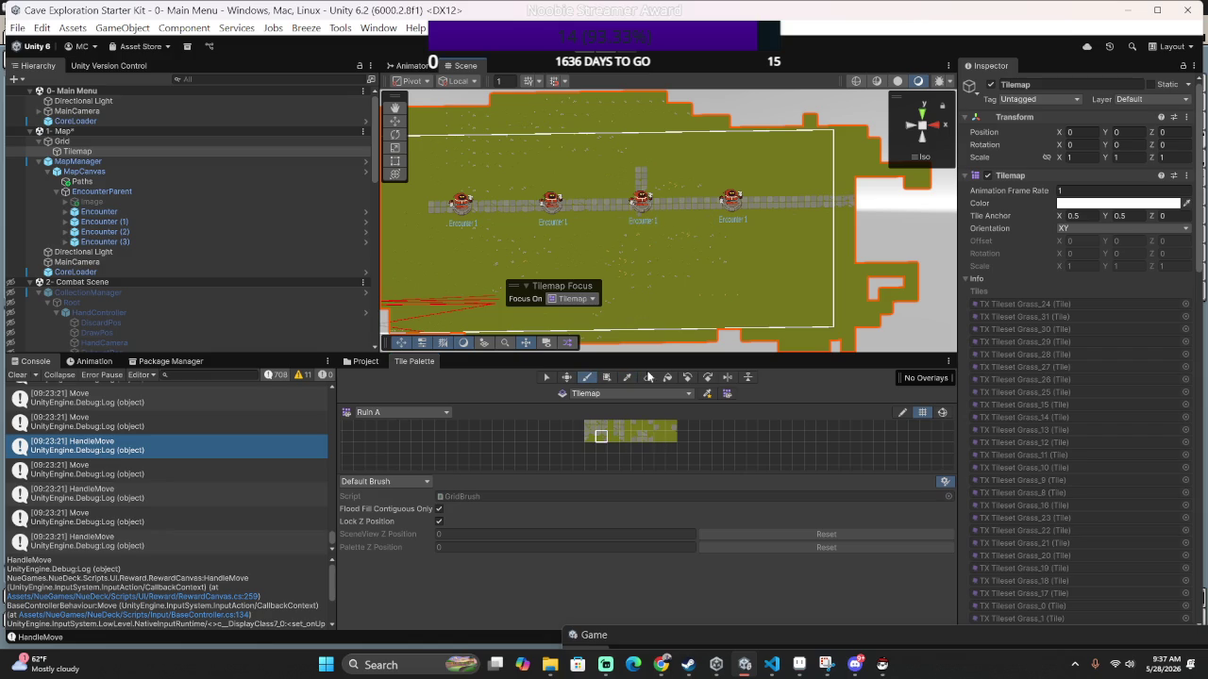
Choose the upper-left path tile in the Tile Palette for painting.
{"action": "left_click", "coordinate": [577, 436]}
{"action": "scroll", "coordinate": [647, 214], "scroll_direction": "up", "scroll_amount": 5}
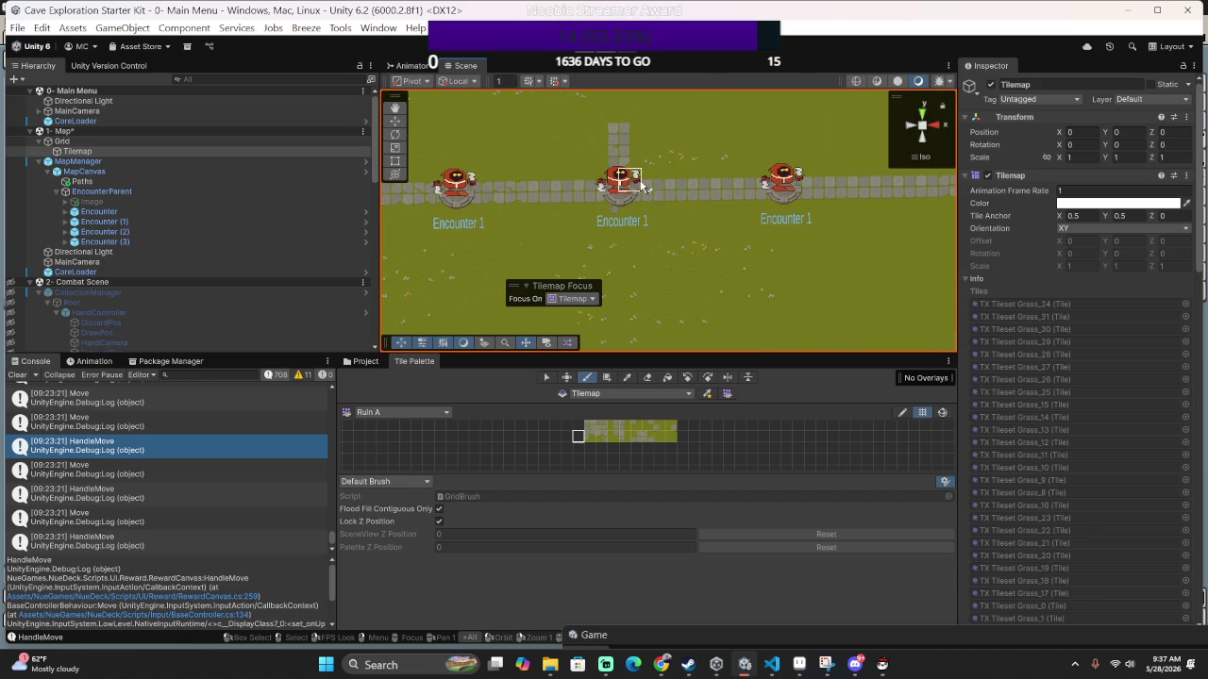
{"action": "left_click", "coordinate": [589, 437]}
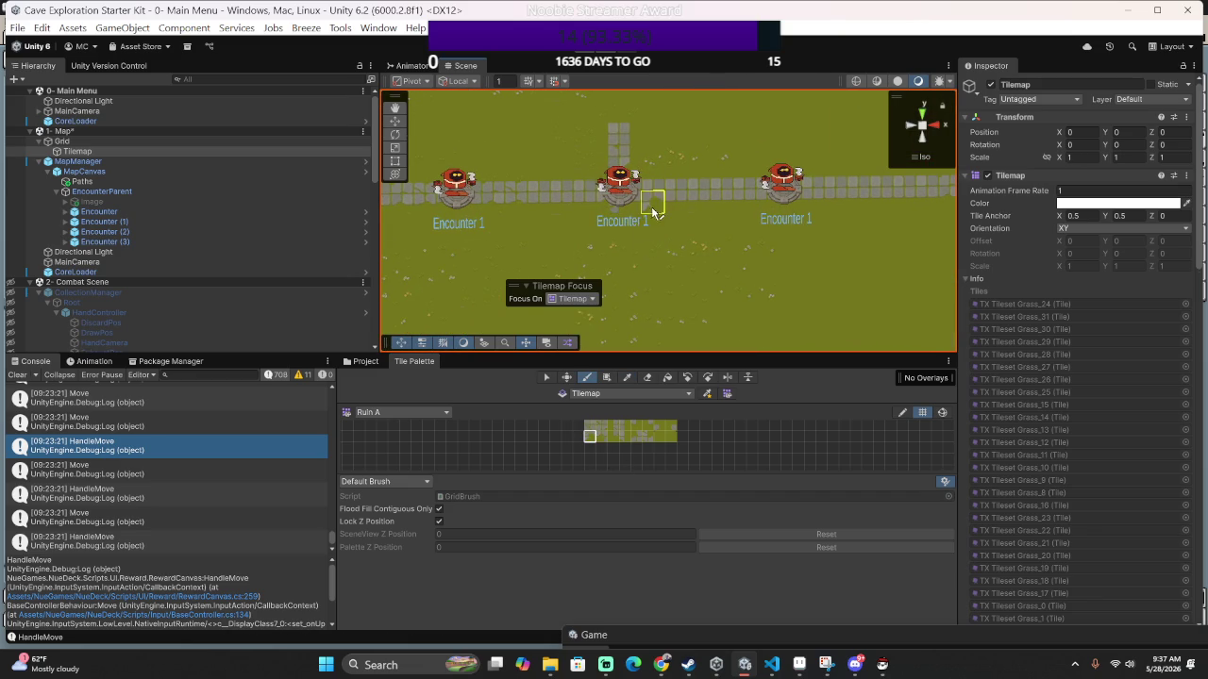
{"action": "left_click", "coordinate": [594, 425]}
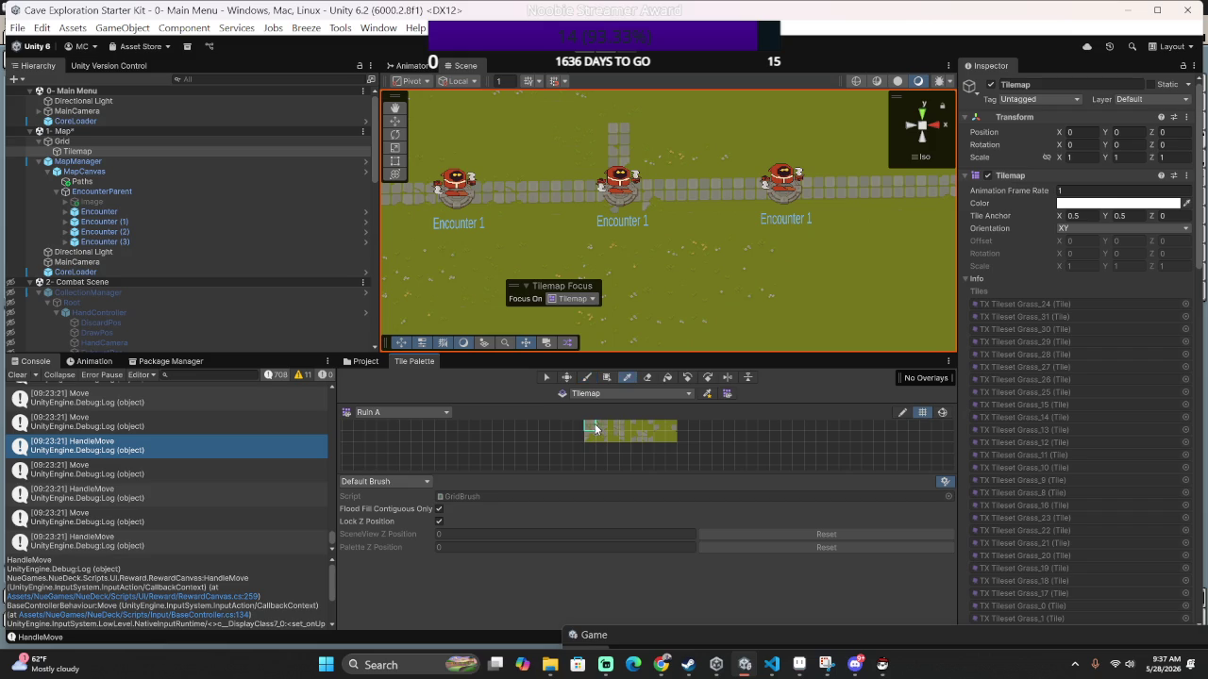
{"action": "scroll", "coordinate": [623, 269], "scroll_direction": "down", "scroll_amount": 2}
Paint a path down from the middle Encounter, then right below the Encounters.
{"action": "left_click_drag", "start_coordinate": [632, 248], "coordinate": [632, 307]}
{"action": "scroll", "coordinate": [700, 298], "scroll_direction": "down", "scroll_amount": 2}
{"action": "scroll", "coordinate": [700, 299], "scroll_direction": "down", "scroll_amount": 4}
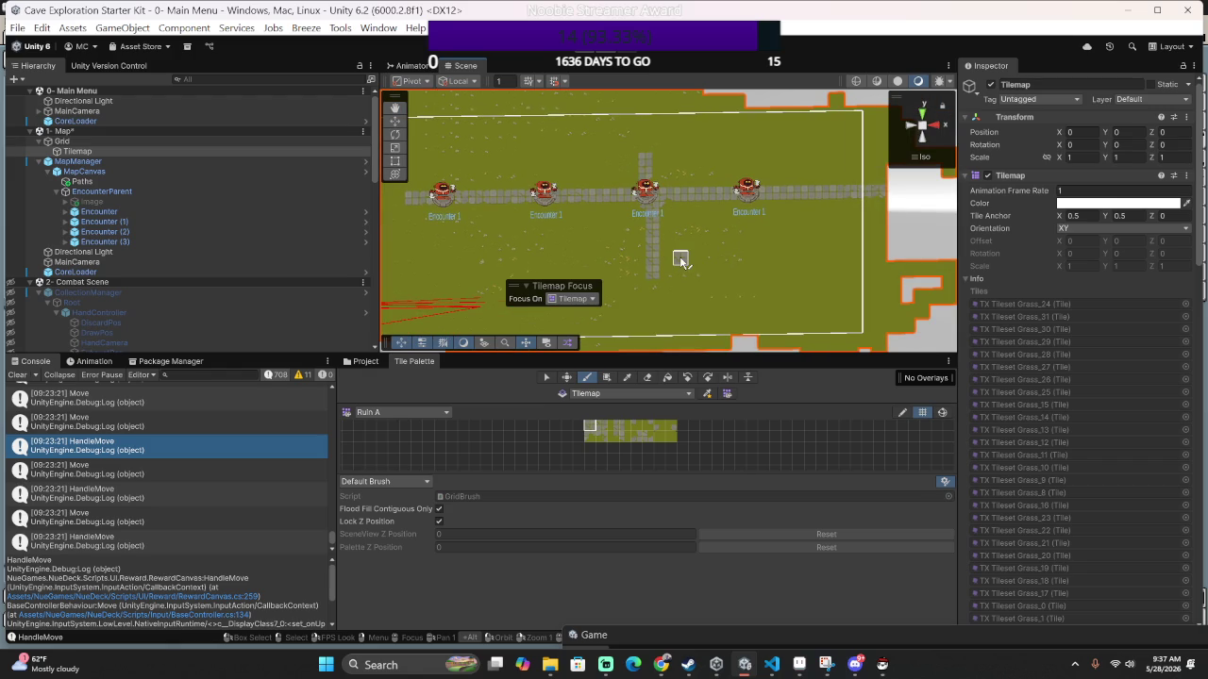
{"action": "left_click_drag", "start_coordinate": [667, 274], "coordinate": [754, 275]}
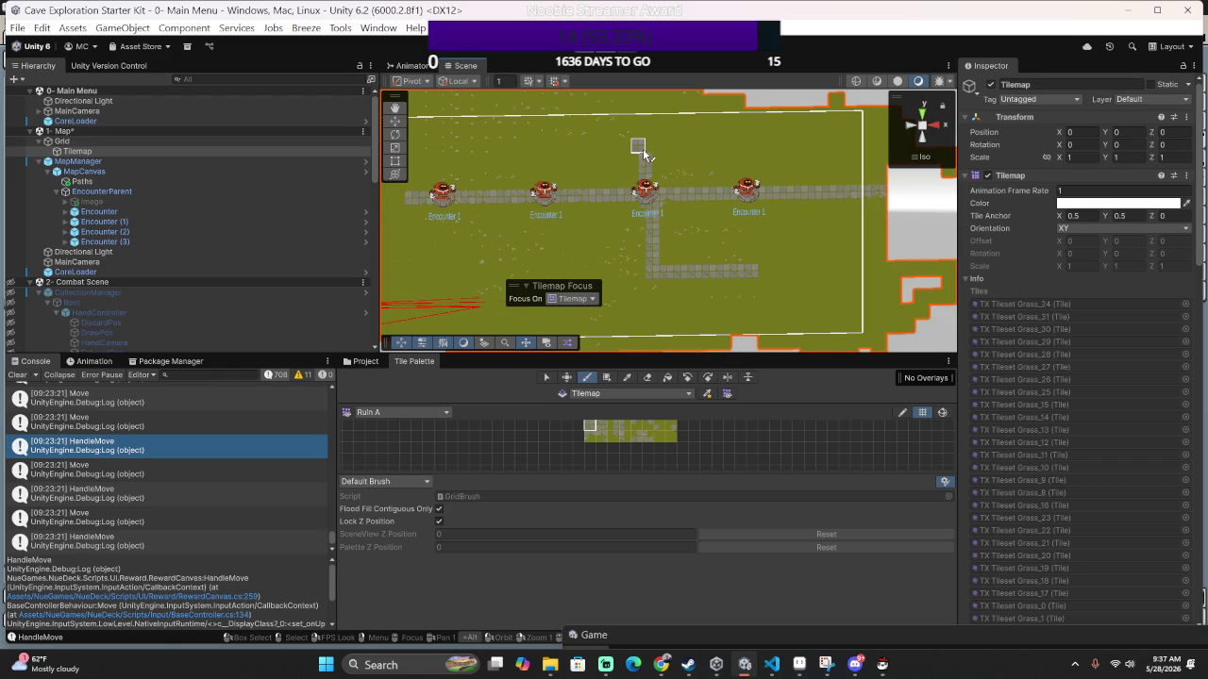
Paint a path going up, then right above the Encounter markers.
{"action": "scroll", "coordinate": [650, 156], "scroll_direction": "up", "scroll_amount": 3}
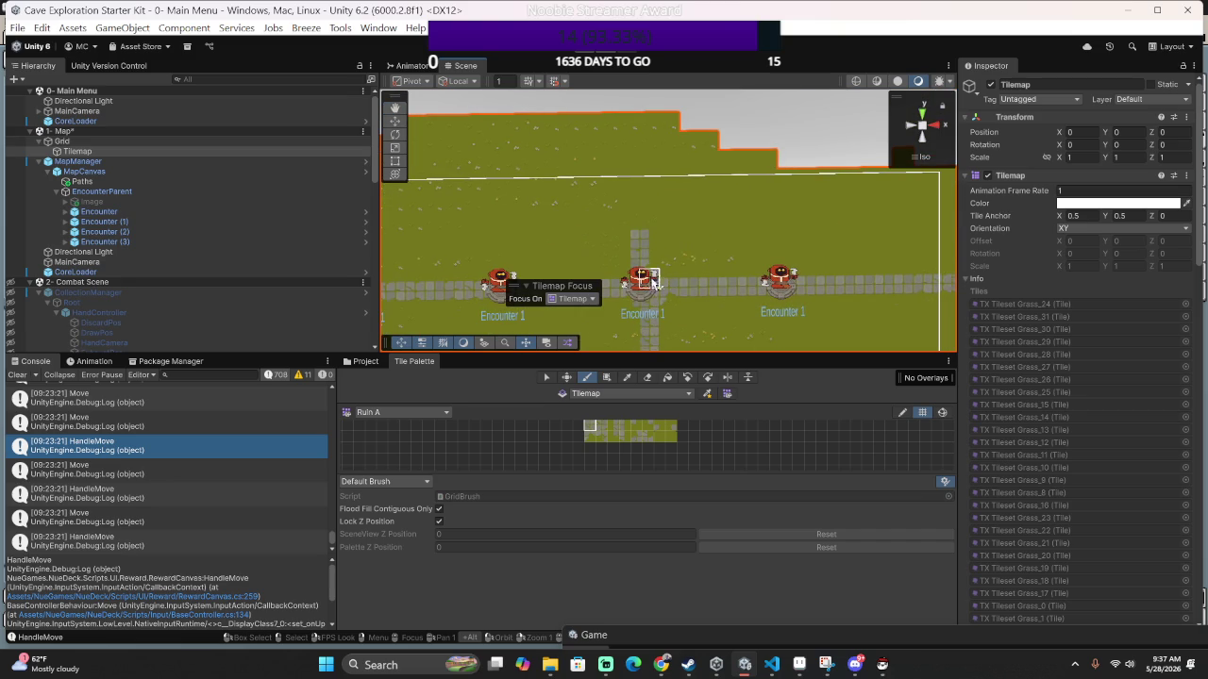
{"action": "mouse_move", "coordinate": [649, 223]}
{"action": "left_mouse_down"}
{"action": "mouse_move", "coordinate": [755, 233]}
{"action": "mouse_move", "coordinate": [821, 223]}
{"action": "left_mouse_up"}
{"action": "scroll", "coordinate": [812, 225], "scroll_direction": "down", "scroll_amount": 3}
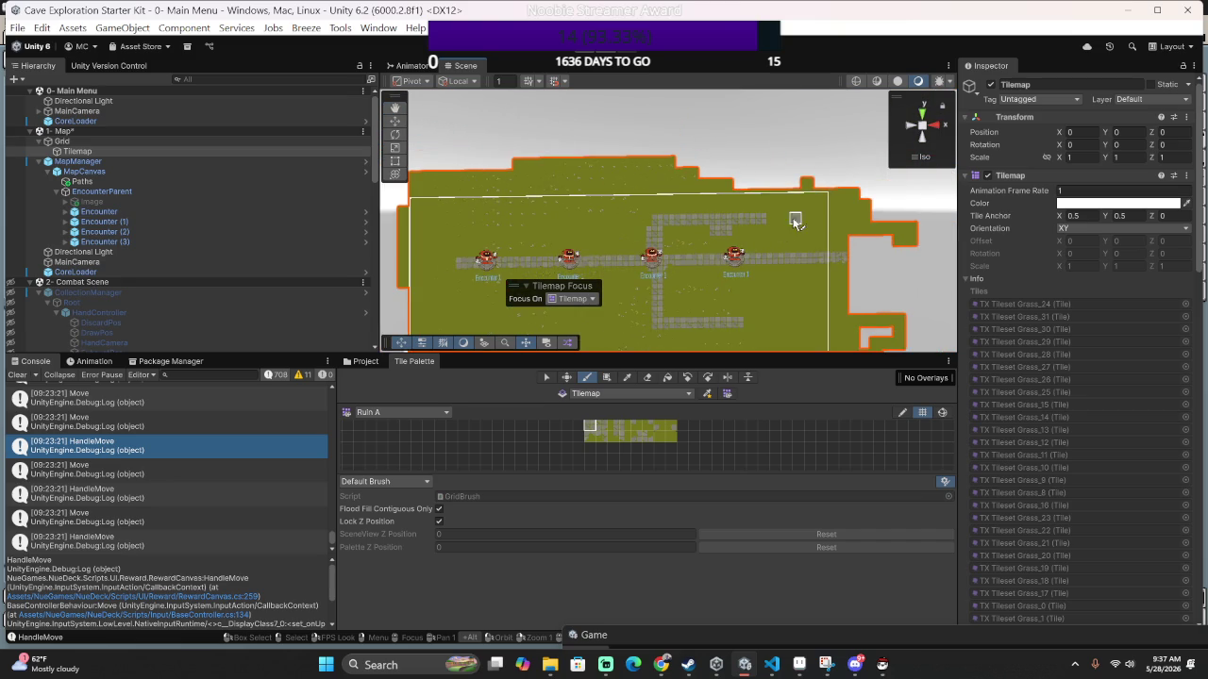
{"action": "scroll", "coordinate": [796, 221], "scroll_direction": "up", "scroll_amount": 1}
{"action": "scroll", "coordinate": [717, 279], "scroll_direction": "up", "scroll_amount": 1}
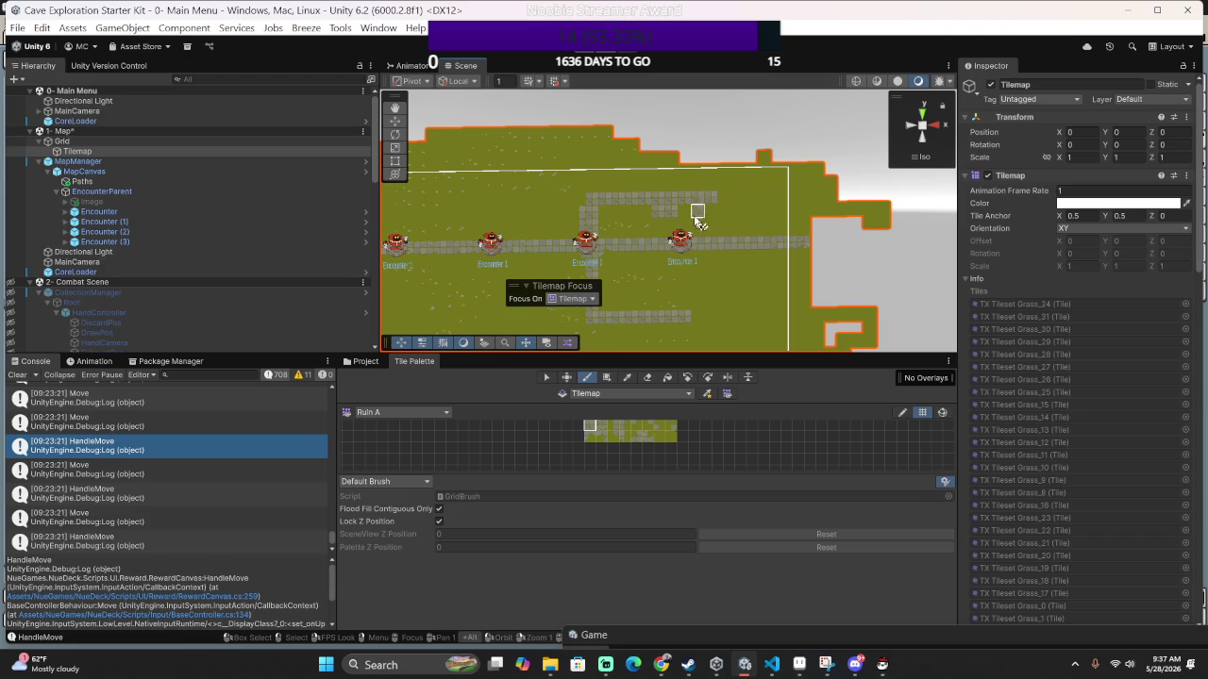
{"action": "scroll", "coordinate": [632, 436], "scroll_direction": "up", "scroll_amount": 2}
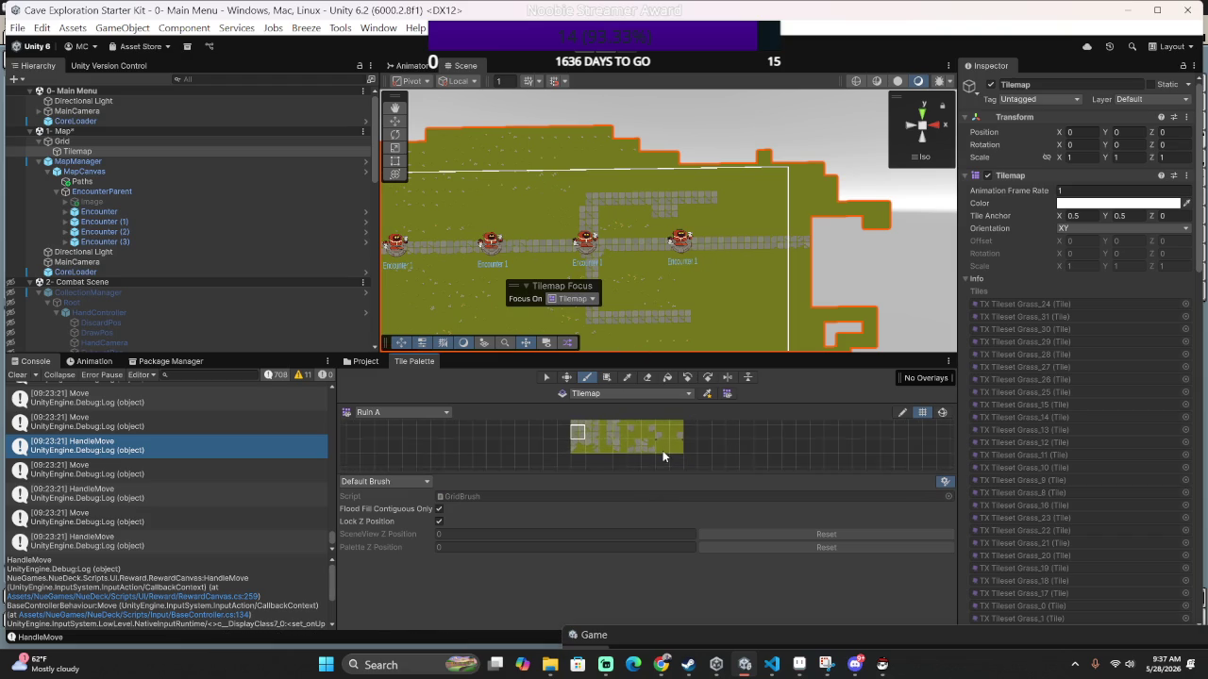
Pick a grass tile from the Ruin A palette.
{"action": "scroll", "coordinate": [689, 462], "scroll_direction": "up", "scroll_amount": 1}
{"action": "scroll", "coordinate": [714, 470], "scroll_direction": "down", "scroll_amount": 1}
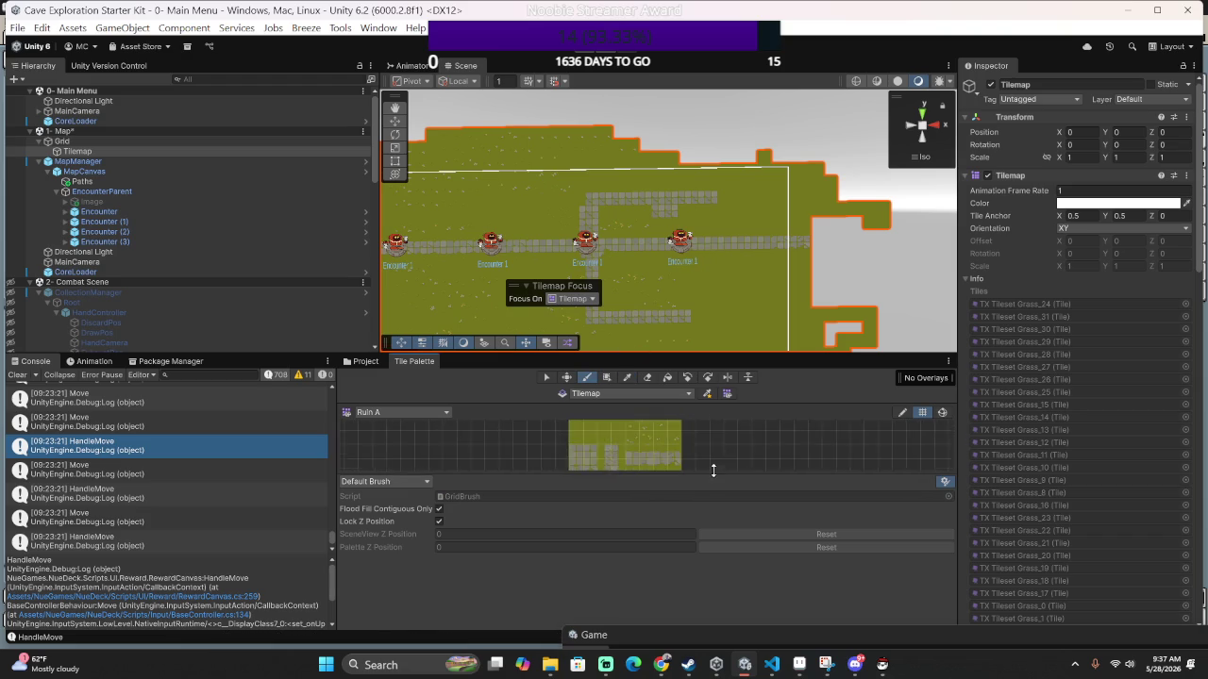
{"action": "left_click", "coordinate": [626, 457]}
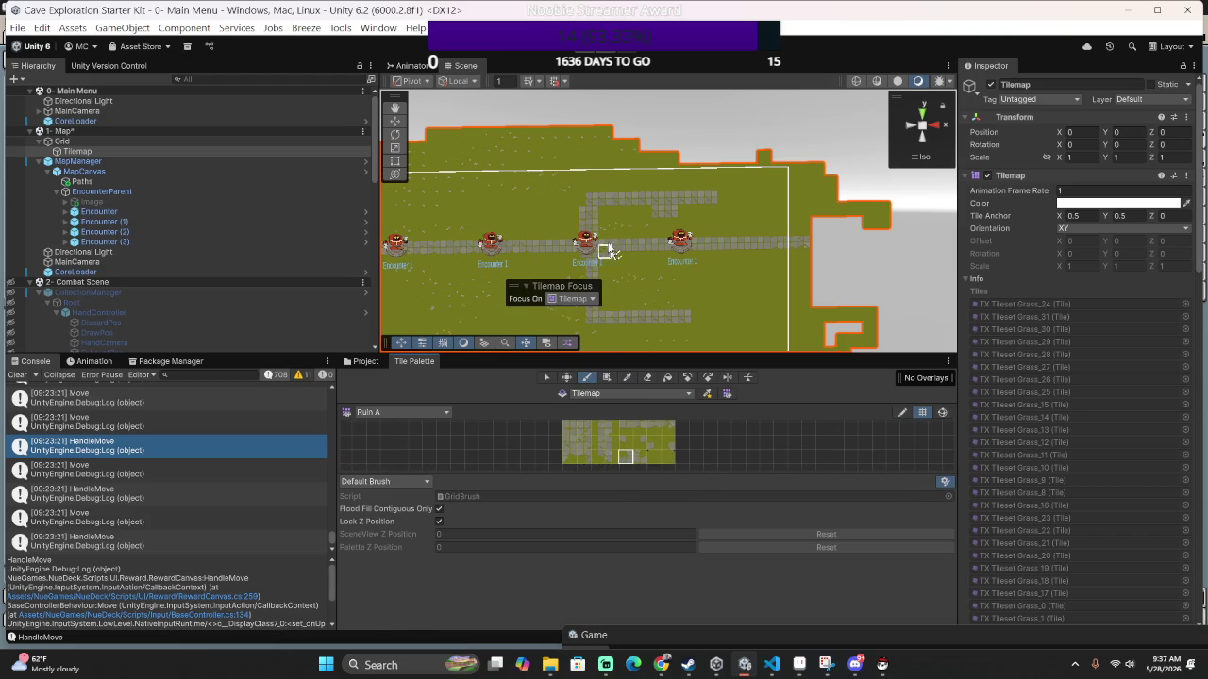
{"action": "scroll", "coordinate": [566, 243], "scroll_direction": "up", "scroll_amount": 3}
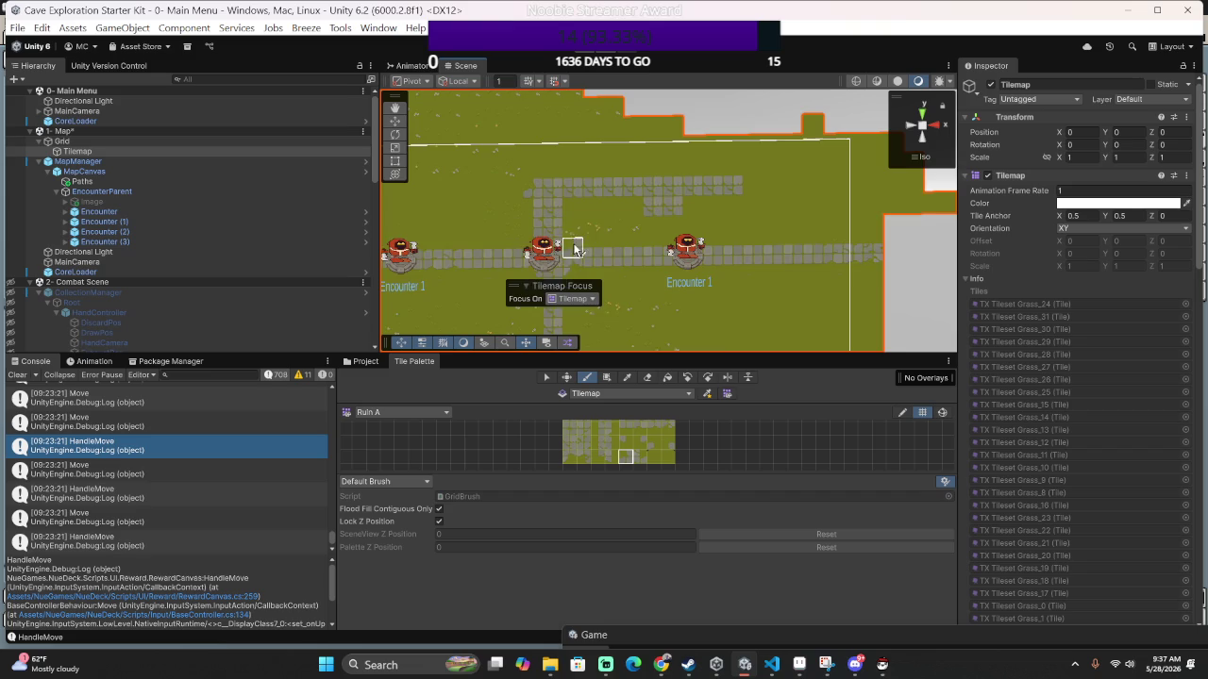
{"action": "left_click_drag", "start_coordinate": [573, 248], "coordinate": [657, 264]}
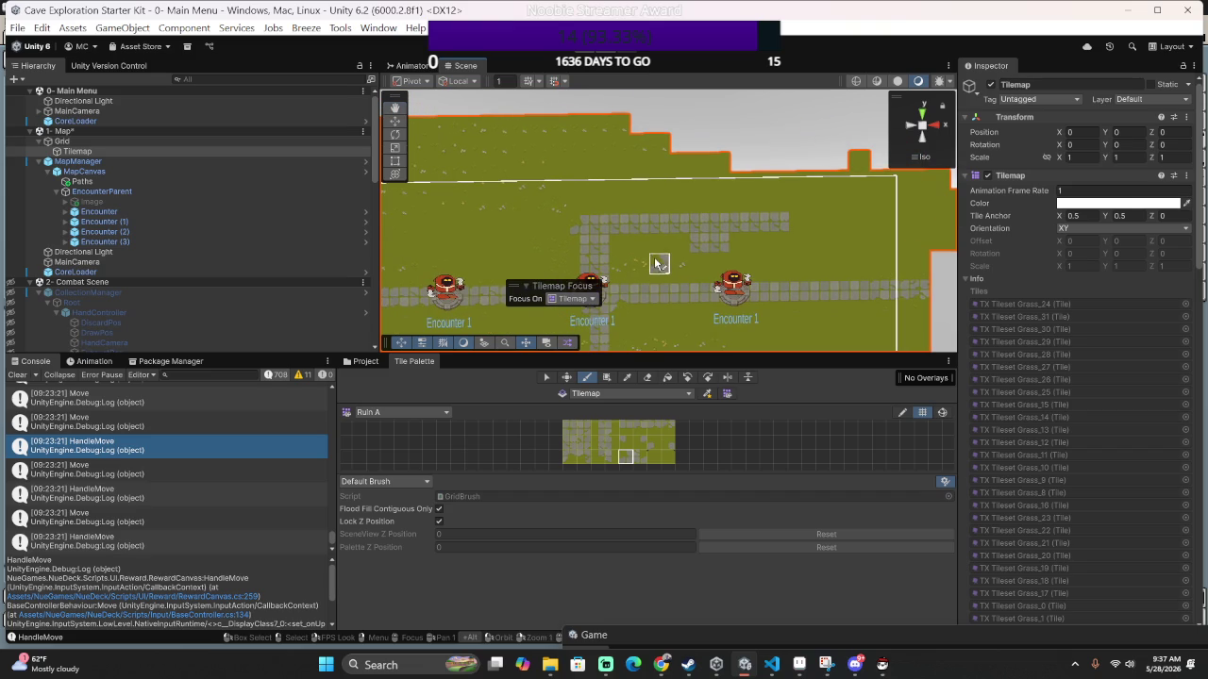
{"action": "left_click", "coordinate": [599, 457]}
{"action": "left_click_drag", "start_coordinate": [664, 449], "coordinate": [671, 460]}
{"action": "left_click", "coordinate": [619, 439]}
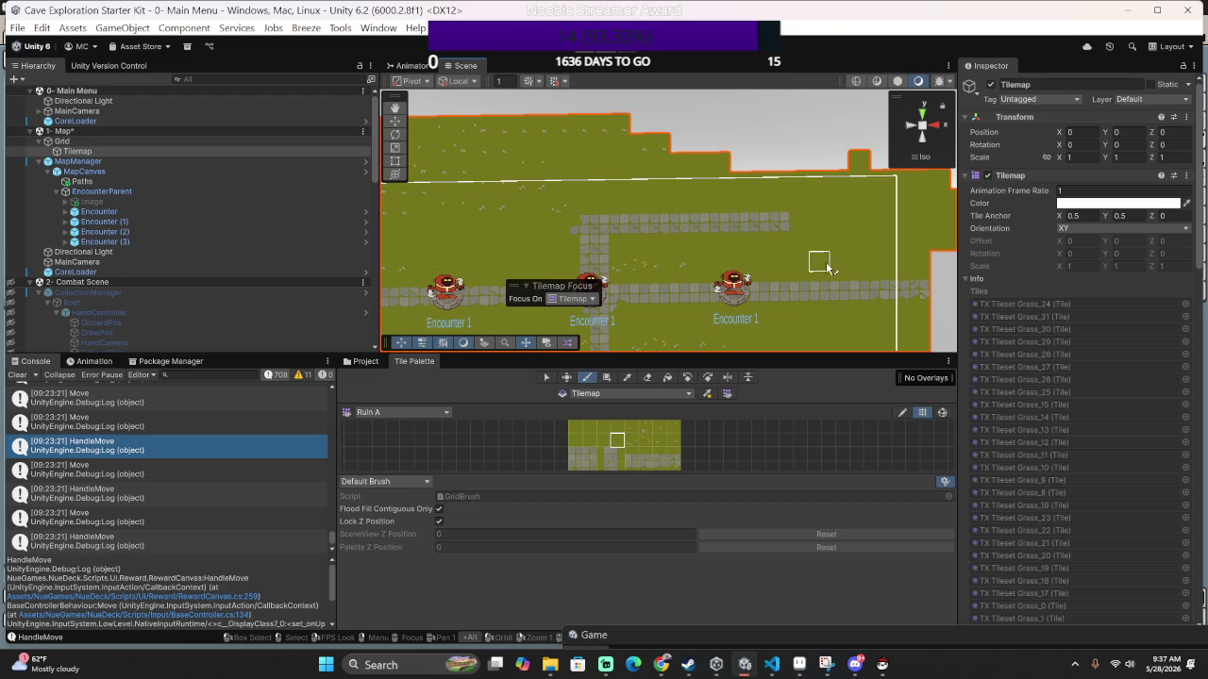
Pan across the painted map to check it up to its left edge.
{"action": "scroll", "coordinate": [822, 264], "scroll_direction": "down", "scroll_amount": 3}
{"action": "scroll", "coordinate": [641, 248], "scroll_direction": "left", "scroll_amount": 1}
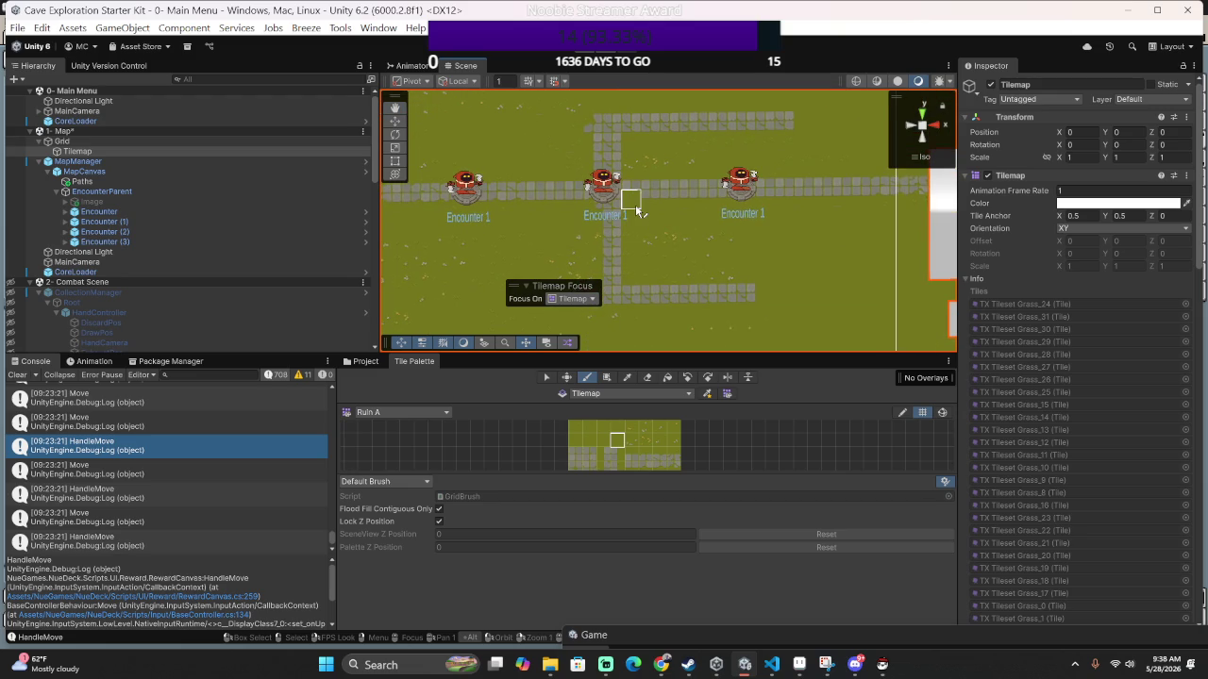
{"action": "scroll", "coordinate": [669, 242], "scroll_direction": "up", "scroll_amount": 1}
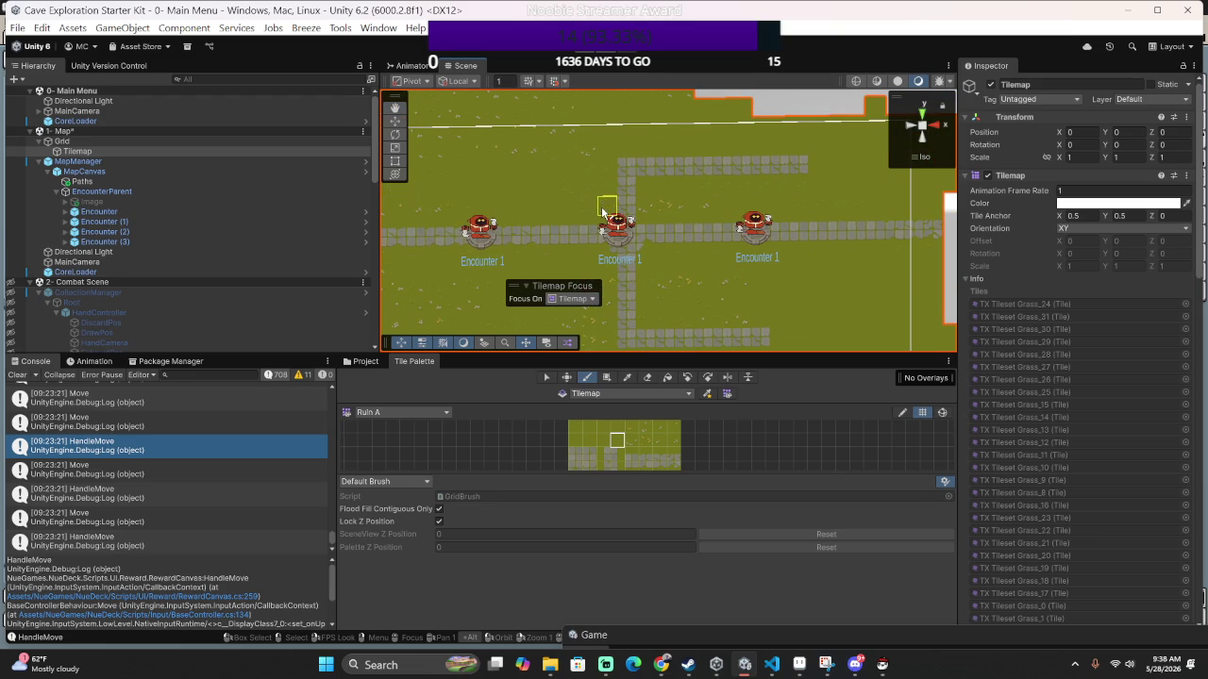
{"action": "scroll", "coordinate": [668, 273], "scroll_direction": "up", "scroll_amount": 1}
{"action": "scroll", "coordinate": [651, 232], "scroll_direction": "down", "scroll_amount": 1}
{"action": "scroll", "coordinate": [651, 231], "scroll_direction": "right", "scroll_amount": 1}
{"action": "scroll", "coordinate": [651, 231], "scroll_direction": "down", "scroll_amount": 1}
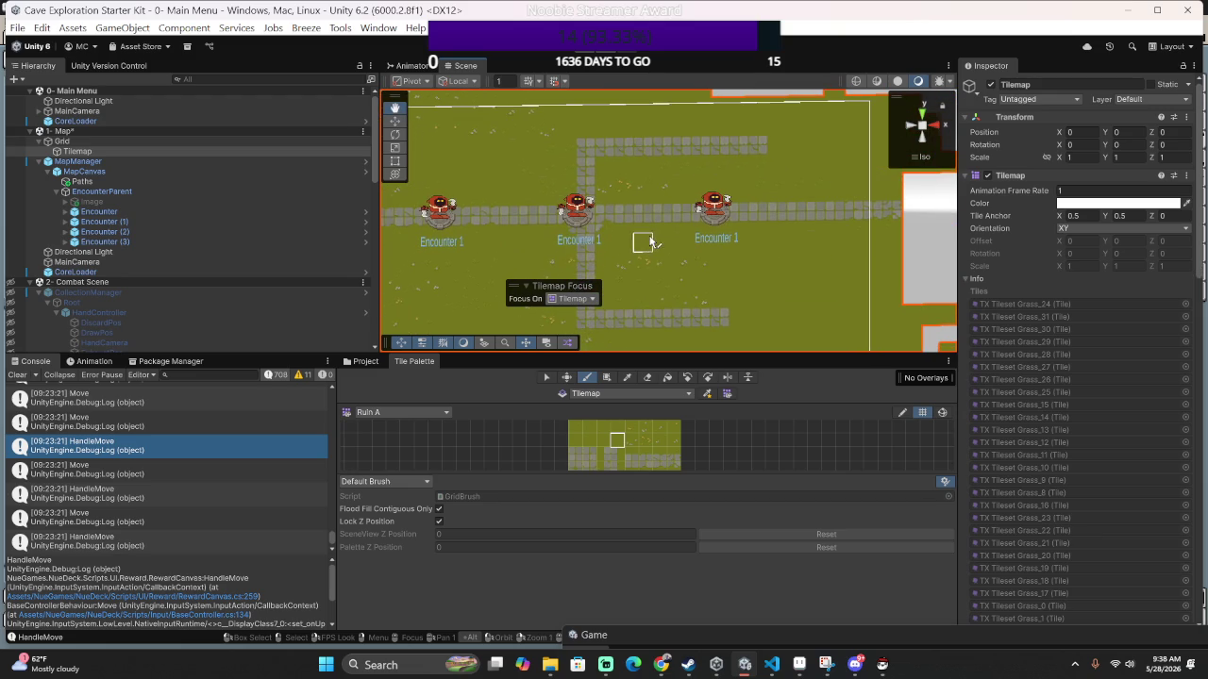
{"action": "scroll", "coordinate": [713, 271], "scroll_direction": "down", "scroll_amount": 1}
{"action": "scroll", "coordinate": [712, 272], "scroll_direction": "down", "scroll_amount": 2}
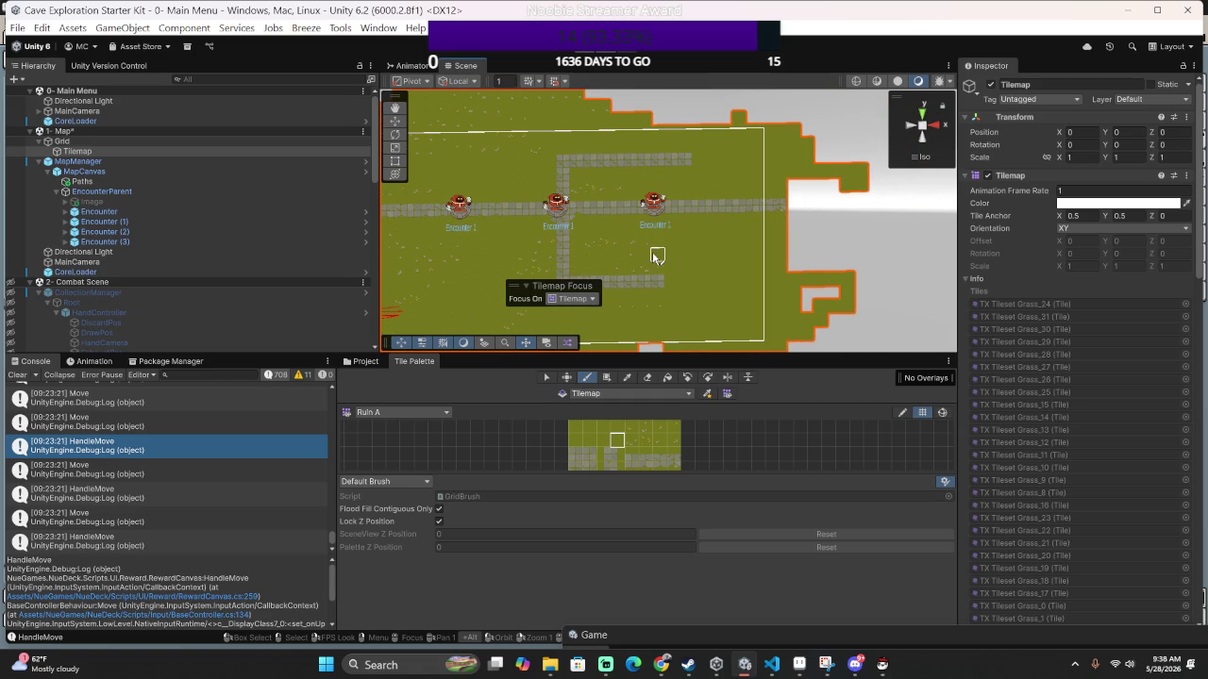
{"action": "left_click_drag", "start_coordinate": [630, 254], "coordinate": [750, 262]}
{"action": "left_click_drag", "start_coordinate": [617, 237], "coordinate": [743, 261]}
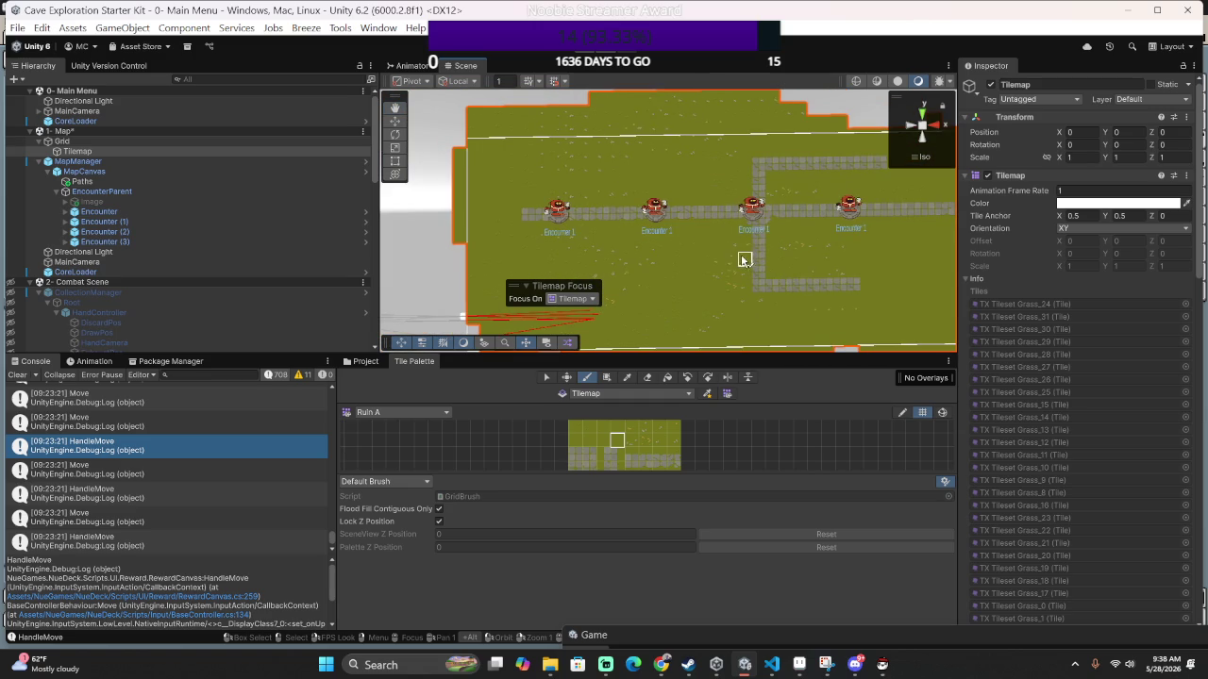
Save the Map scene, play-test into combat, then stop Play mode.
{"action": "key", "text": "ctrl+s"}
{"action": "left_click", "coordinate": [588, 50]}
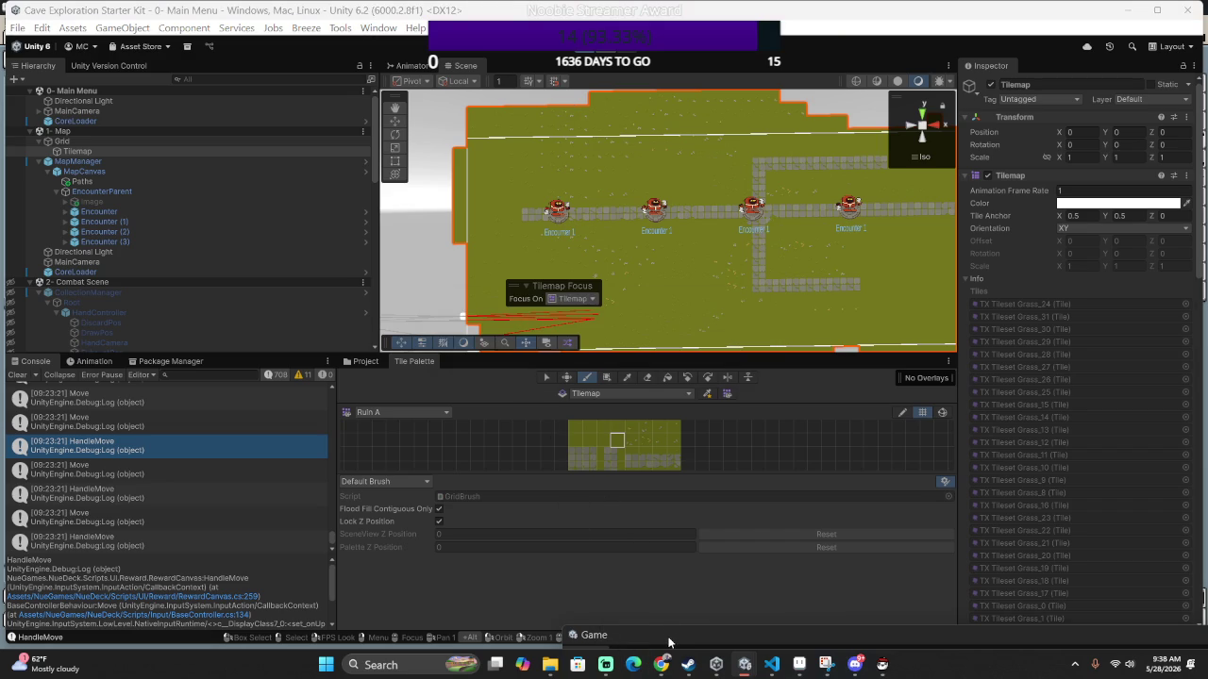
{"action": "mouse_move", "coordinate": [666, 642]}
{"action": "left_mouse_down"}
{"action": "mouse_move", "coordinate": [690, 430]}
{"action": "mouse_move", "coordinate": [462, 155]}
{"action": "left_mouse_up"}
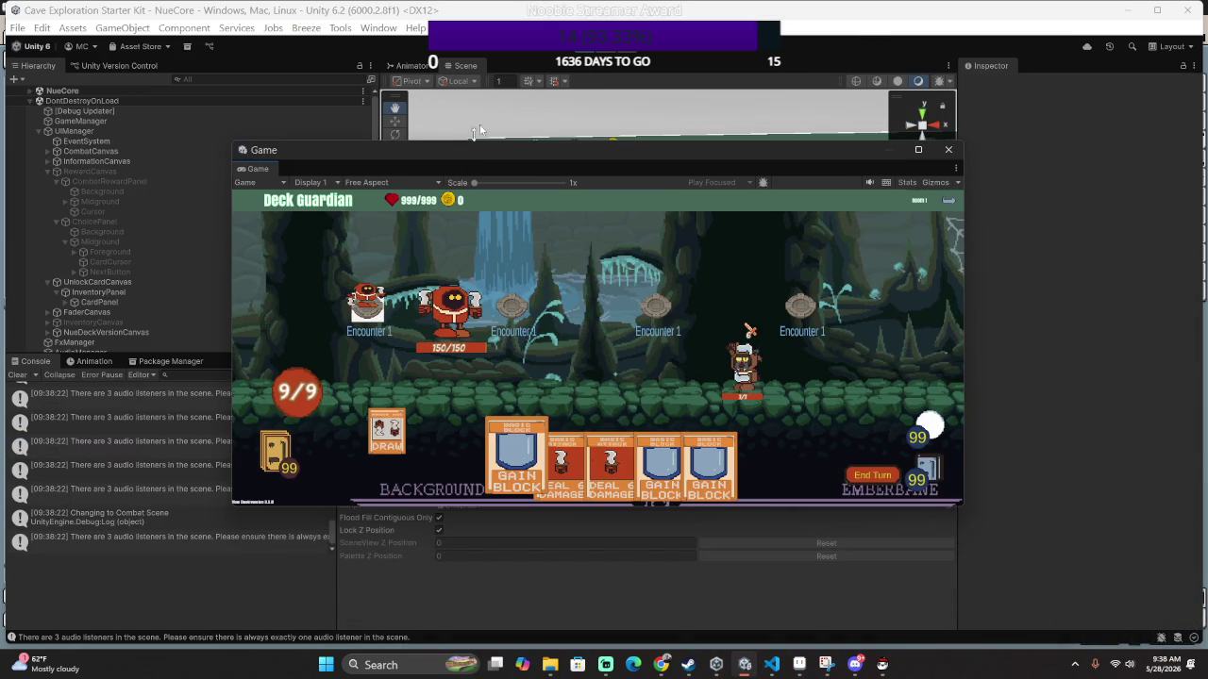
{"action": "key", "text": "ctrl+p"}
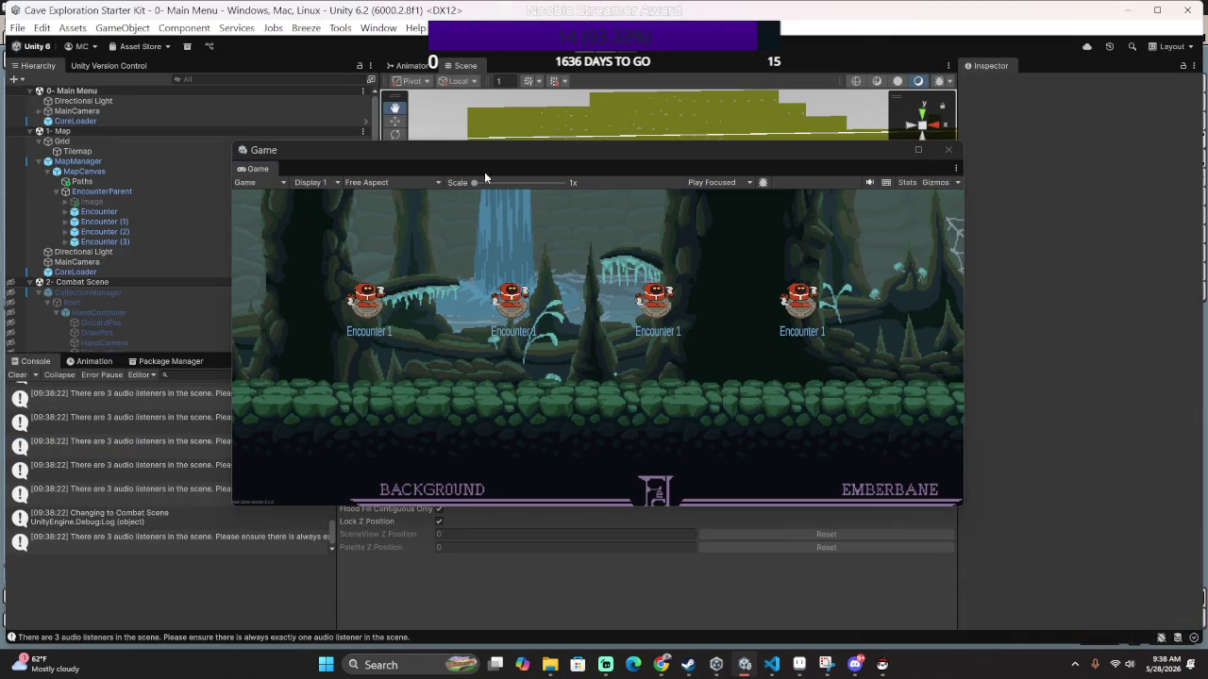
Move the Grid below MapManager in the Map scene's Hierarchy.
{"action": "mouse_move", "coordinate": [458, 157]}
{"action": "left_mouse_down"}
{"action": "mouse_move", "coordinate": [355, 537]}
{"action": "mouse_move", "coordinate": [400, 533]}
{"action": "left_mouse_up"}
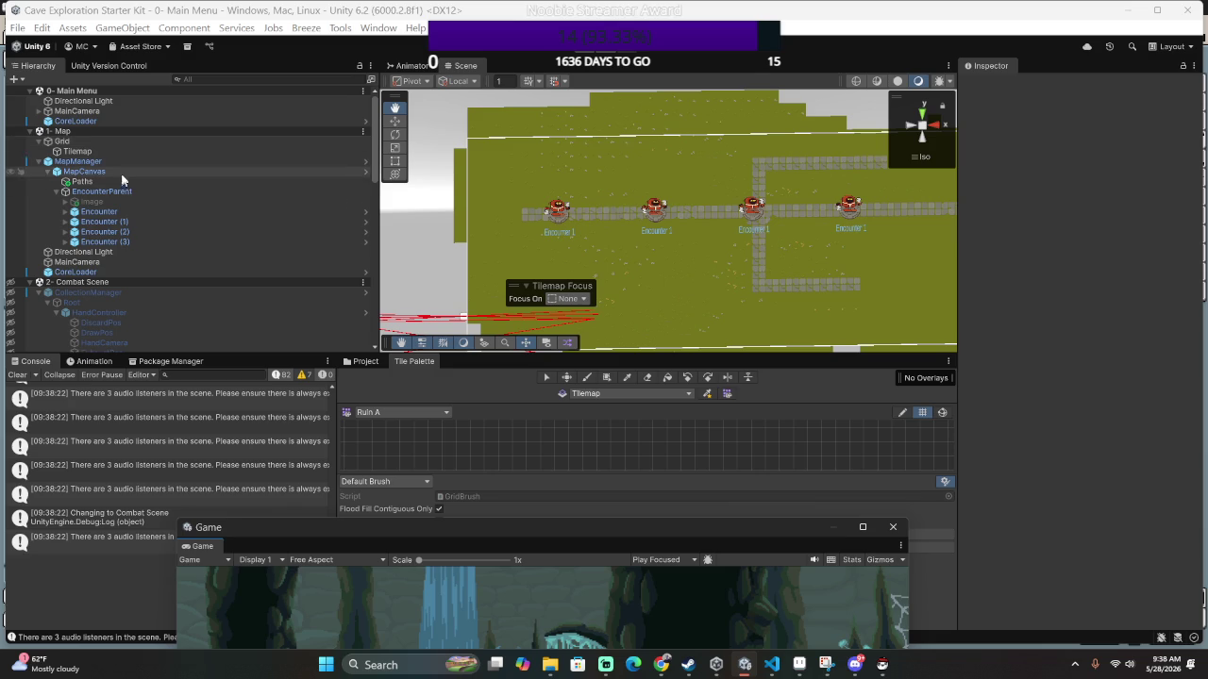
{"action": "left_click_drag", "start_coordinate": [90, 141], "coordinate": [90, 254]}
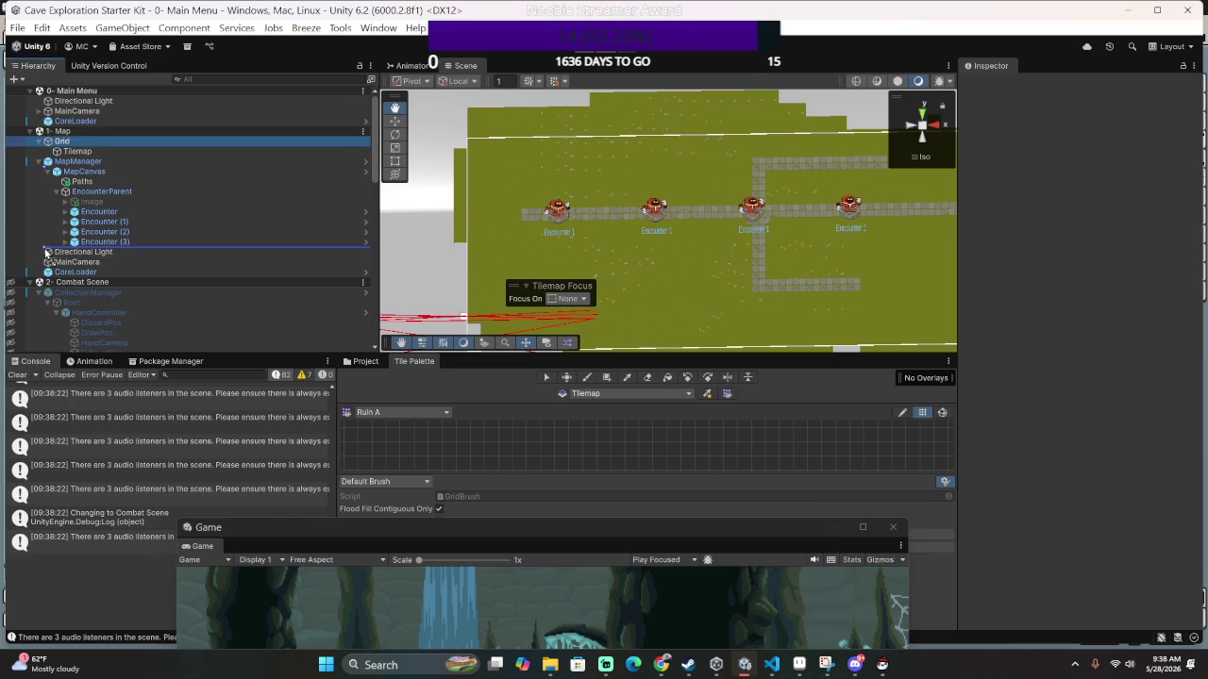
{"action": "left_click_drag", "start_coordinate": [47, 253], "coordinate": [49, 251]}
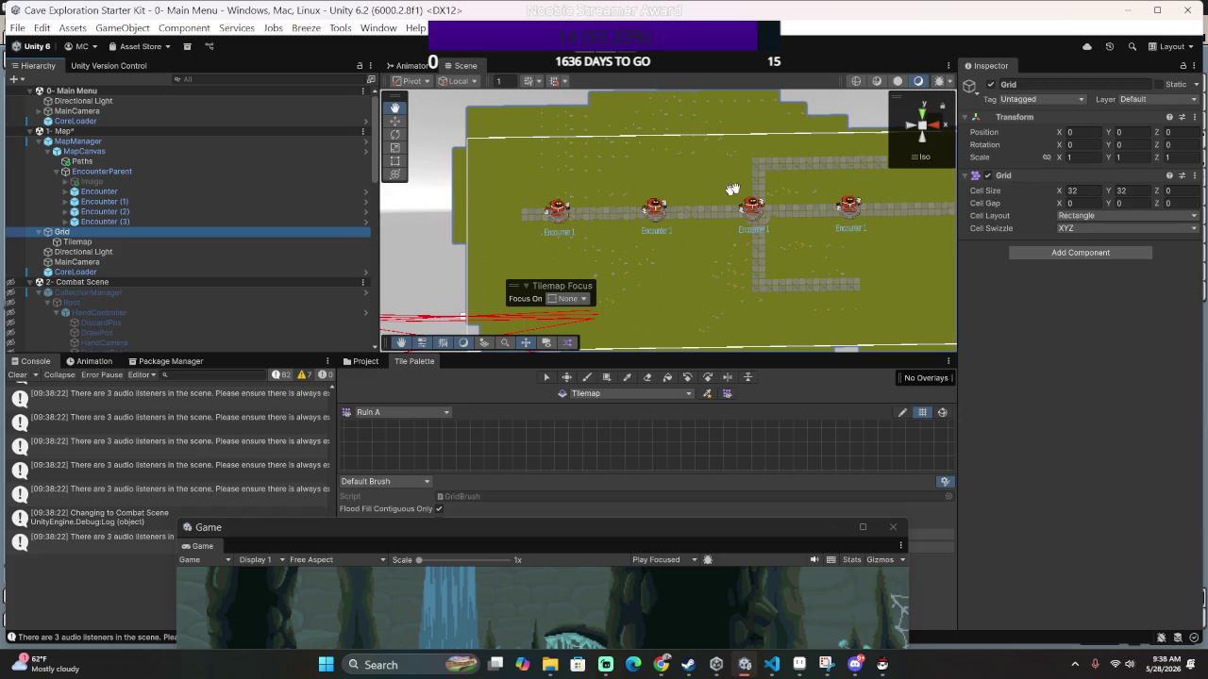
Zoom, pan and tilt the Scene view to inspect the tilemap in perspective.
{"action": "left_click", "coordinate": [1158, 99]}
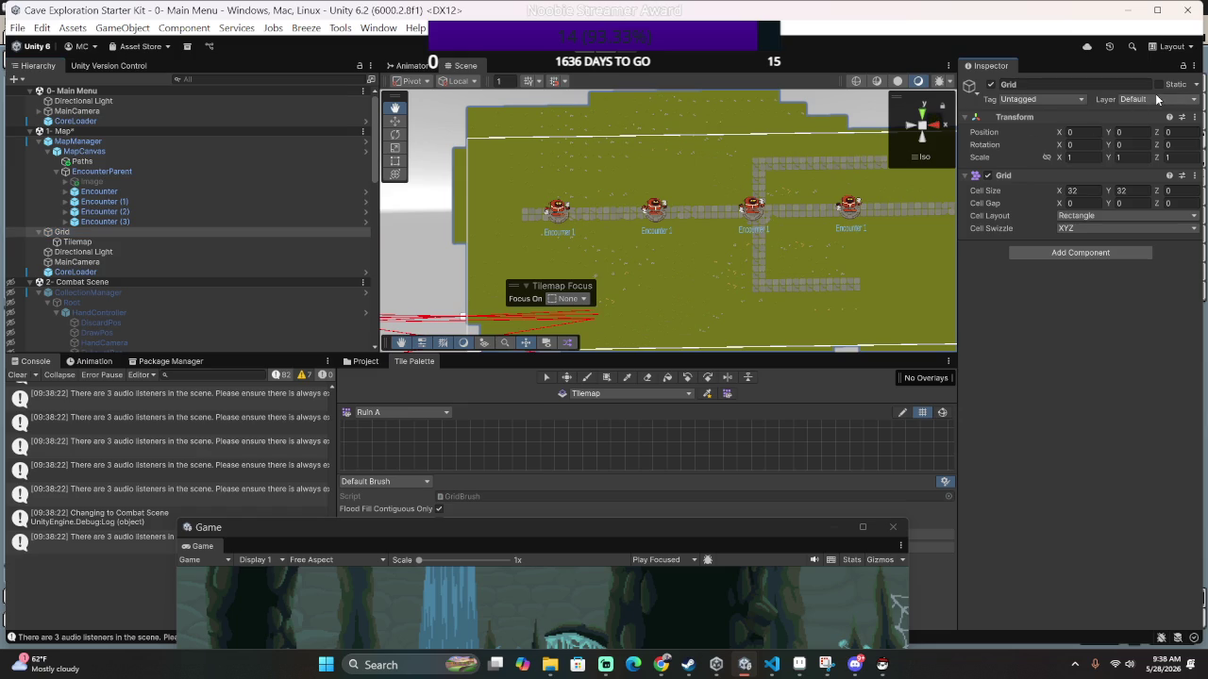
{"action": "scroll", "coordinate": [774, 261], "scroll_direction": "down", "scroll_amount": 5}
{"action": "scroll", "coordinate": [839, 258], "scroll_direction": "up", "scroll_amount": 10}
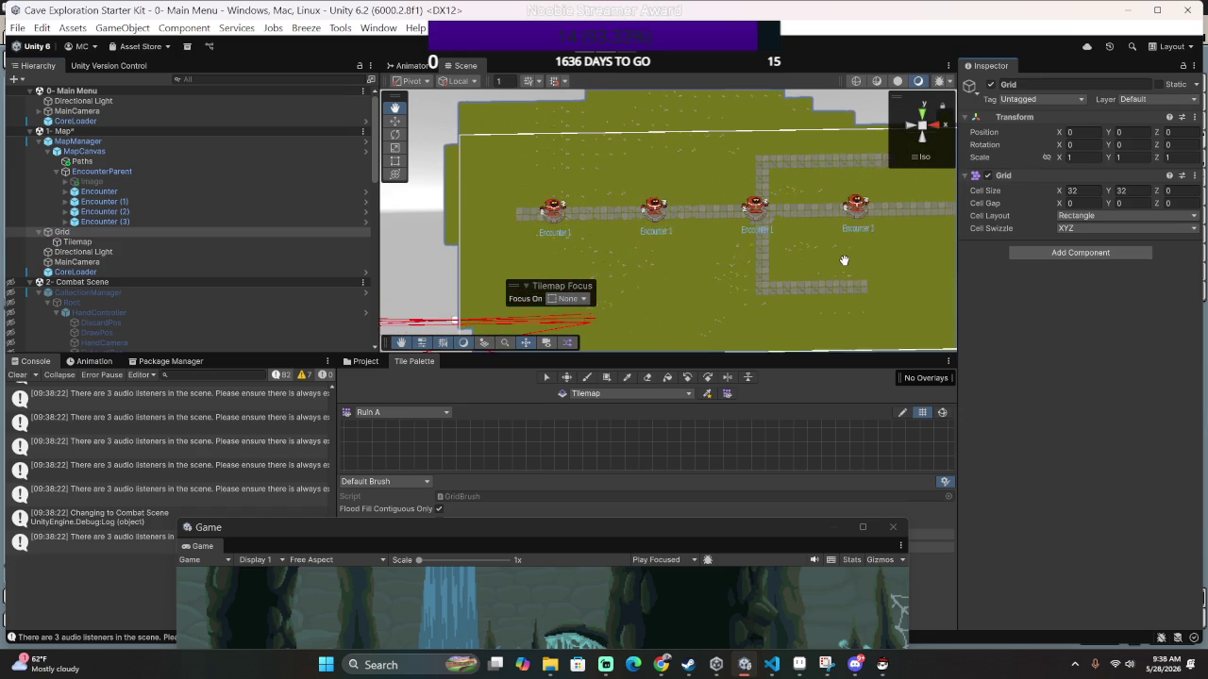
{"action": "left_click_drag", "start_coordinate": [826, 262], "coordinate": [802, 263]}
{"action": "mouse_move", "coordinate": [717, 267]}
{"action": "left_mouse_down"}
{"action": "mouse_move", "coordinate": [304, 238]}
{"action": "mouse_move", "coordinate": [596, 429]}
{"action": "left_mouse_up"}
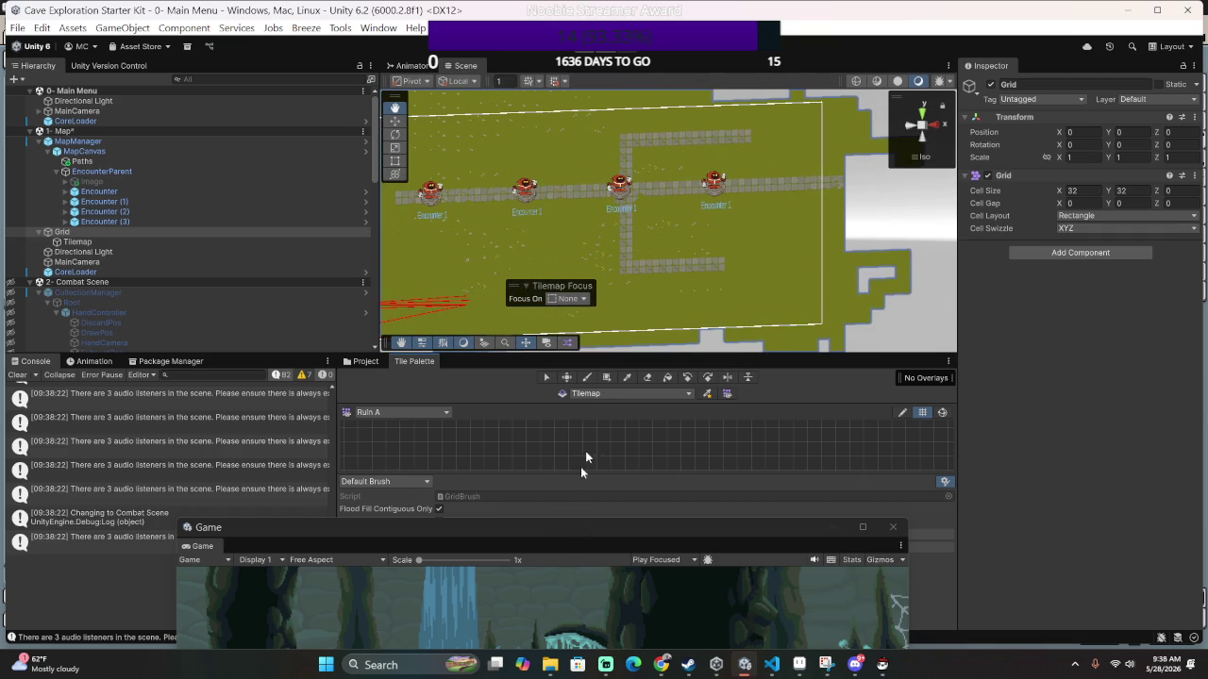
{"action": "mouse_move", "coordinate": [366, 538]}
{"action": "left_mouse_down"}
{"action": "mouse_move", "coordinate": [529, 293]}
{"action": "mouse_move", "coordinate": [592, 483]}
{"action": "left_mouse_up"}
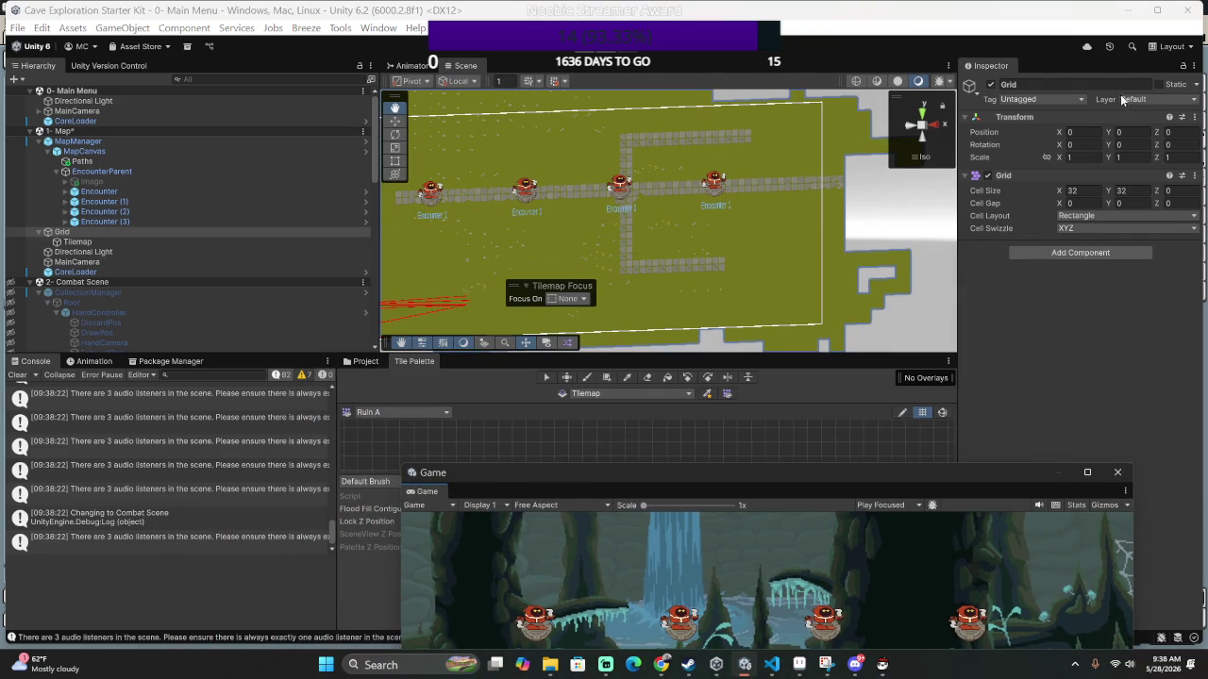
Set Grid's layer to 5: UI and apply the change to its child Tilemap.
{"action": "left_click", "coordinate": [1162, 99]}
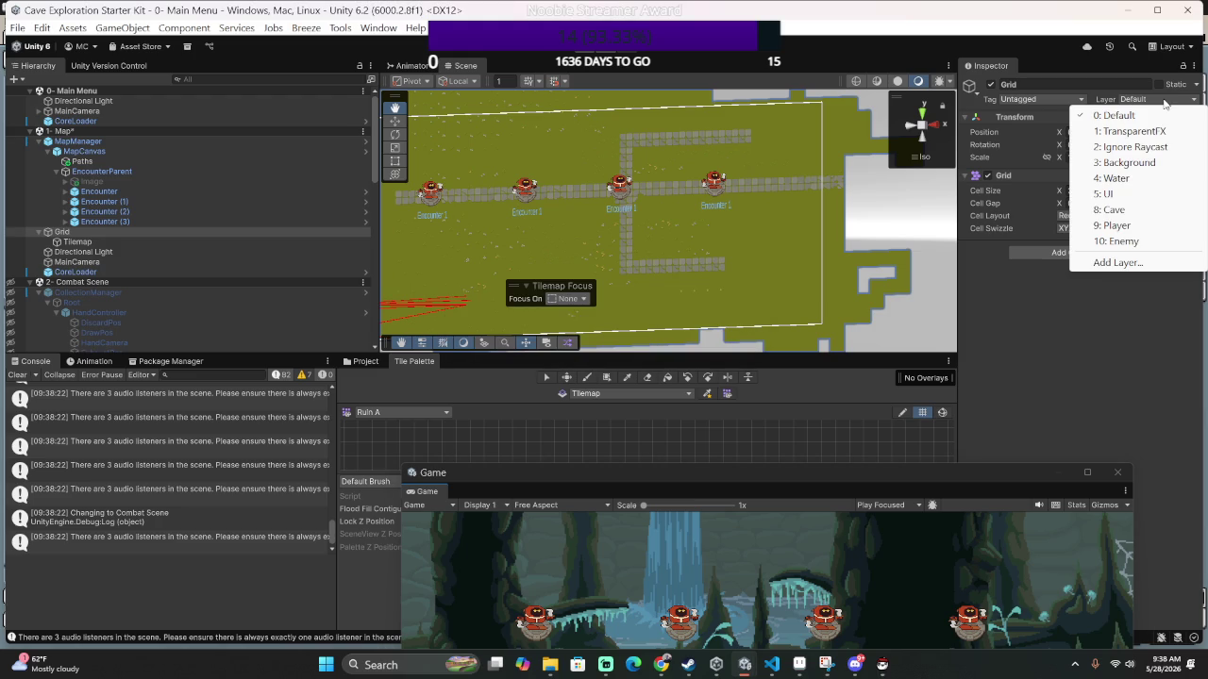
{"action": "left_click", "coordinate": [1151, 193]}
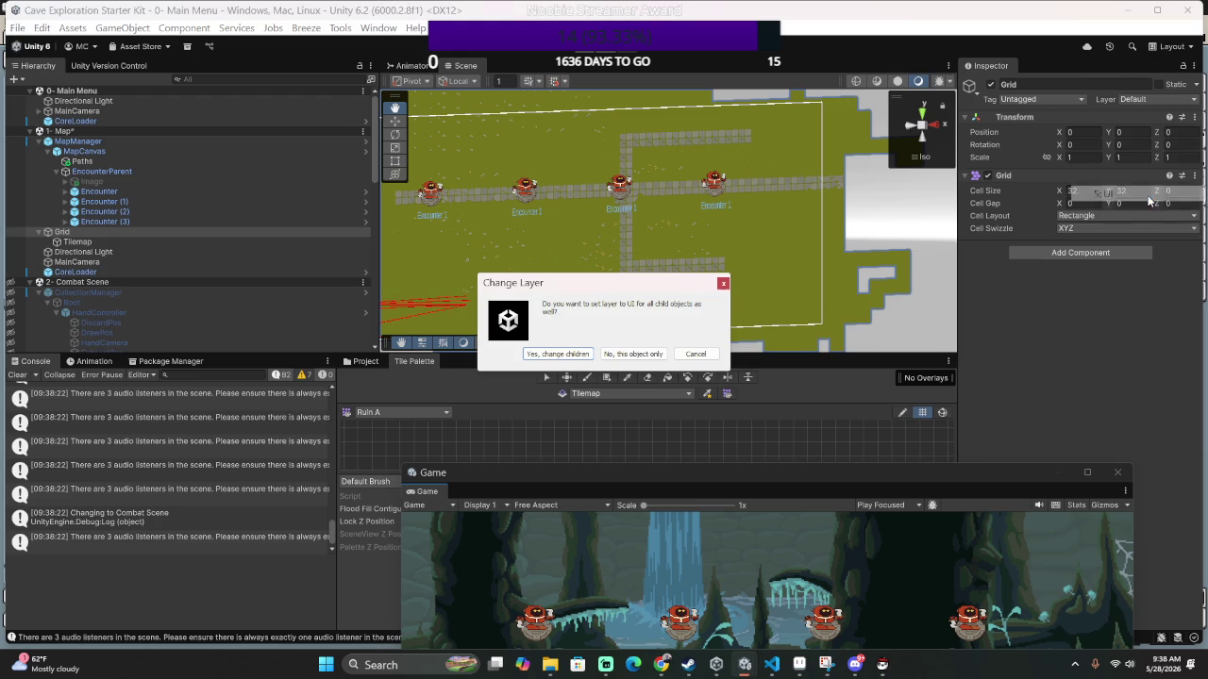
{"action": "left_click", "coordinate": [561, 355]}
{"action": "mouse_move", "coordinate": [601, 483]}
{"action": "left_mouse_down"}
{"action": "mouse_move", "coordinate": [517, 253]}
{"action": "mouse_move", "coordinate": [660, 407]}
{"action": "left_mouse_up"}
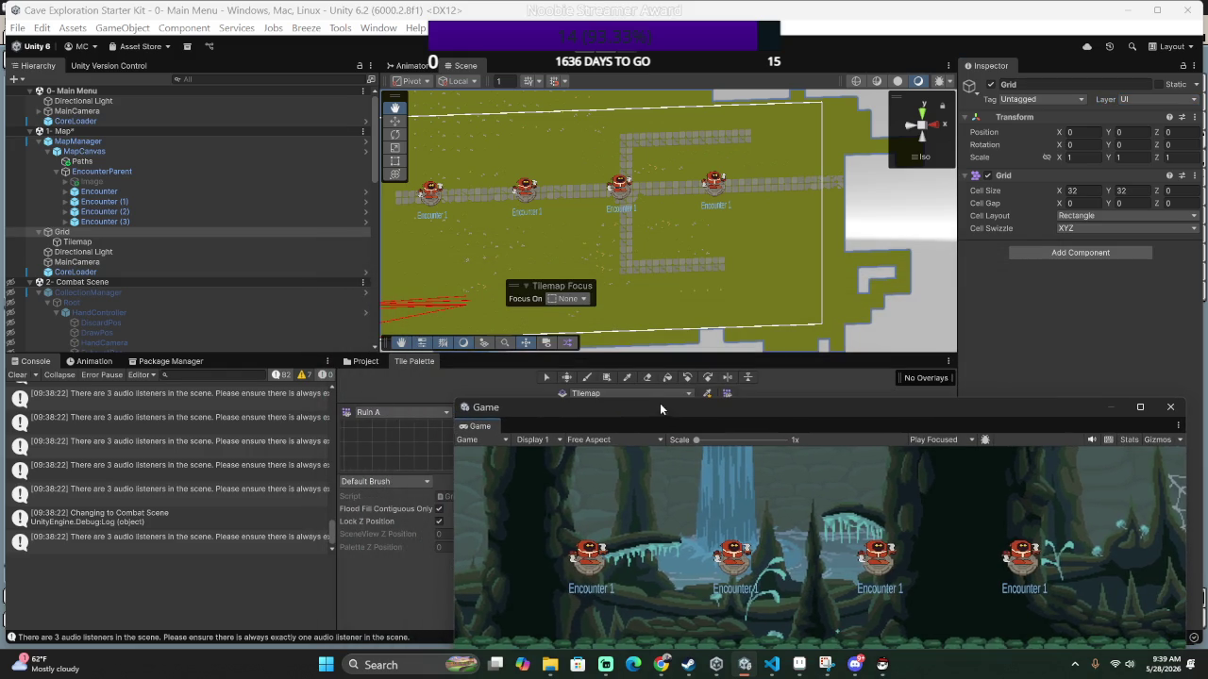
{"action": "scroll", "coordinate": [206, 274], "scroll_direction": "down", "scroll_amount": 6}
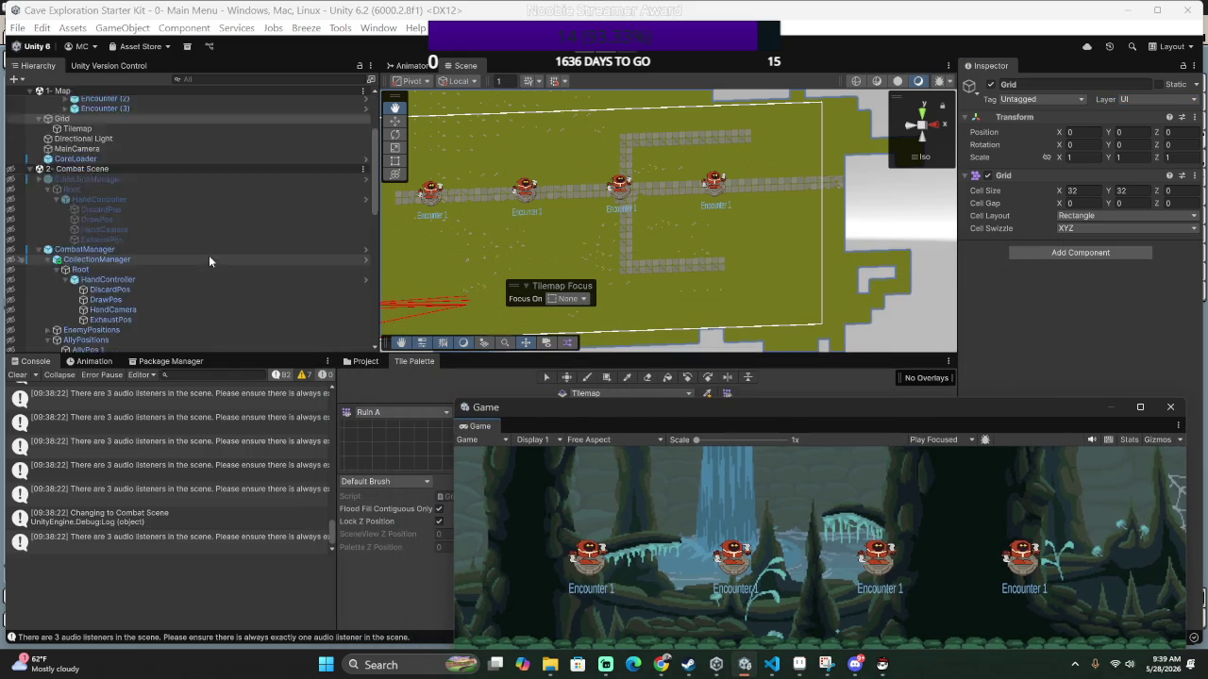
{"action": "scroll", "coordinate": [206, 255], "scroll_direction": "up", "scroll_amount": 10}
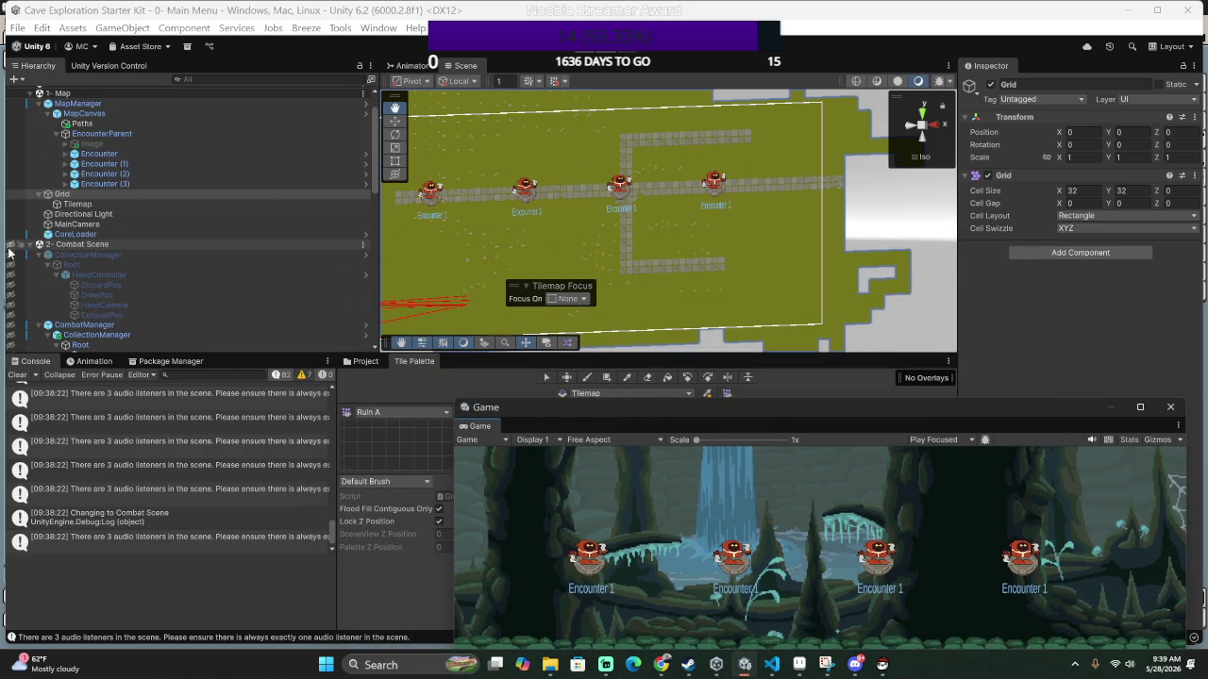
{"action": "scroll", "coordinate": [517, 215], "scroll_direction": "down", "scroll_amount": 5}
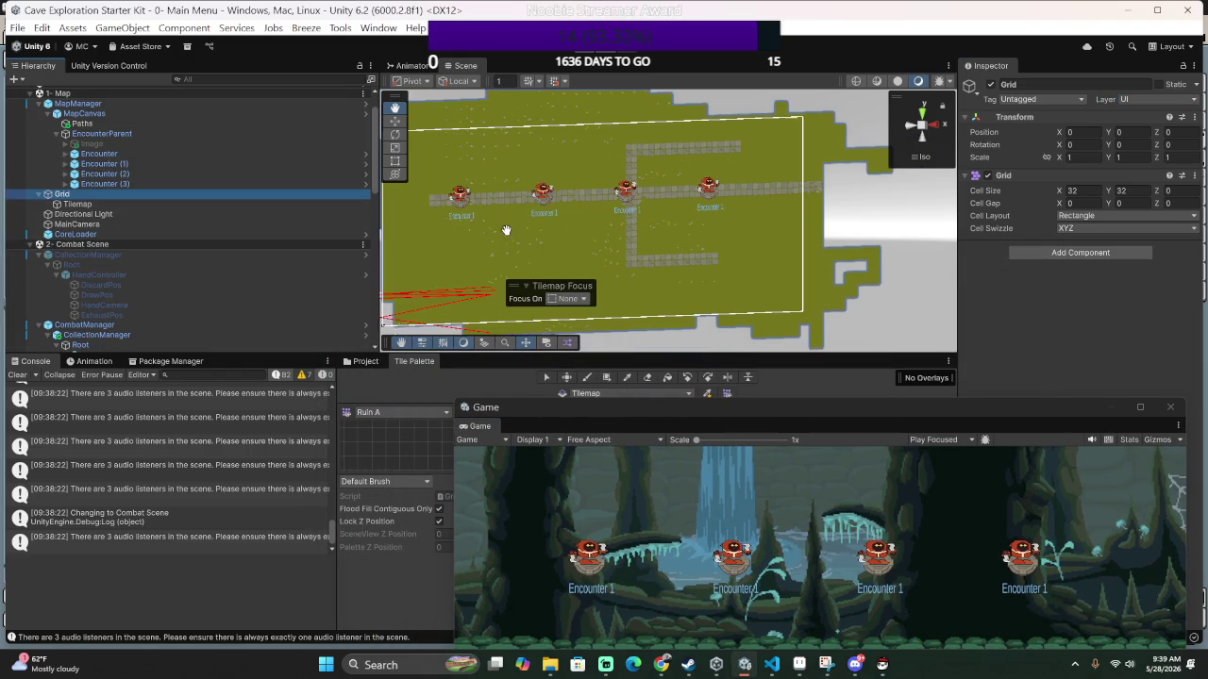
{"action": "scroll", "coordinate": [517, 215], "scroll_direction": "down", "scroll_amount": 5}
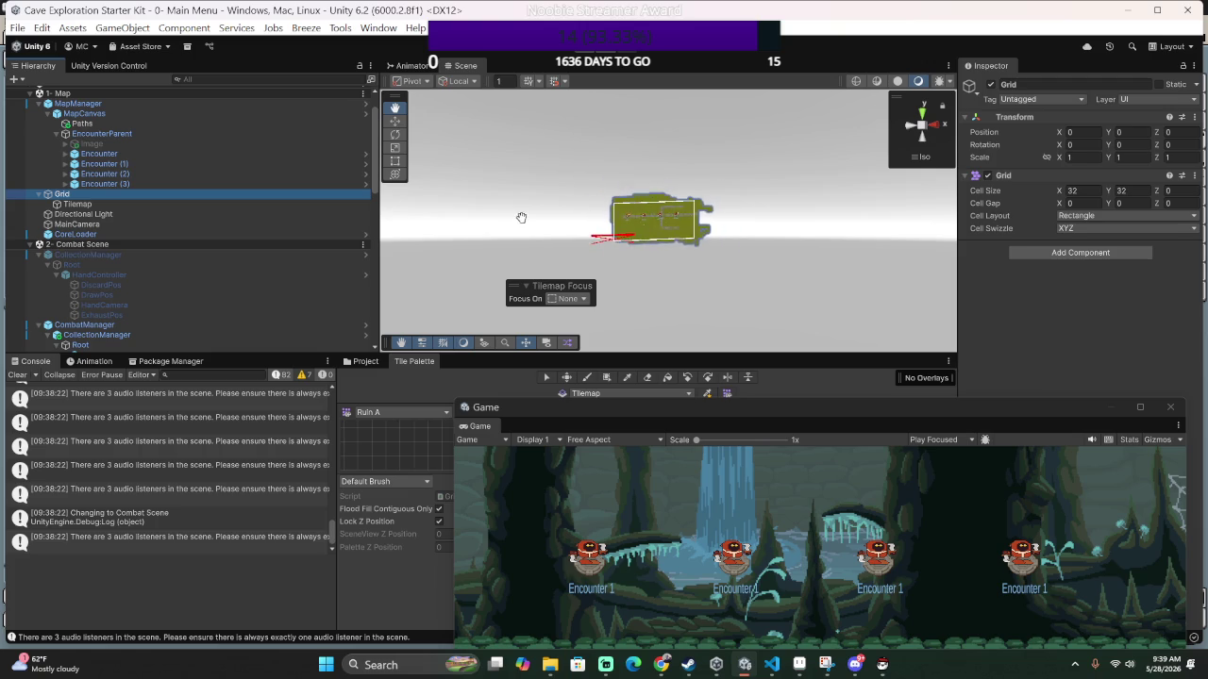
{"action": "scroll", "coordinate": [550, 208], "scroll_direction": "up", "scroll_amount": 2}
{"action": "scroll", "coordinate": [549, 200], "scroll_direction": "up", "scroll_amount": 8}
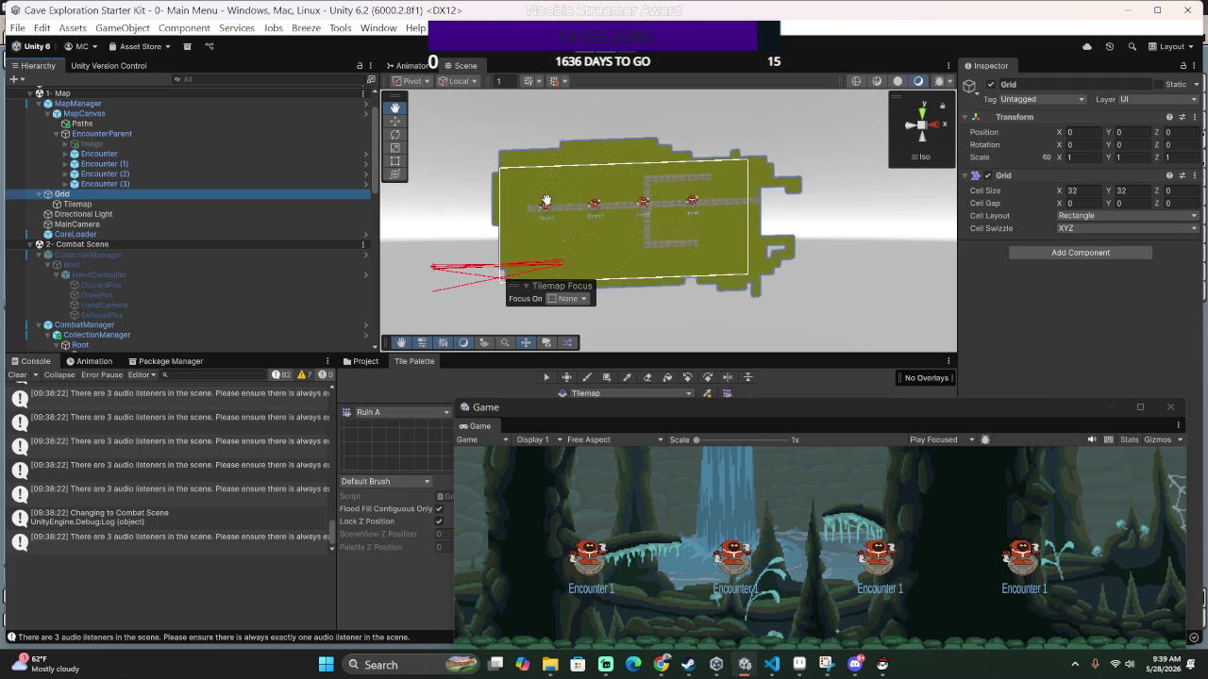
{"action": "scroll", "coordinate": [66, 158], "scroll_direction": "up", "scroll_amount": 2}
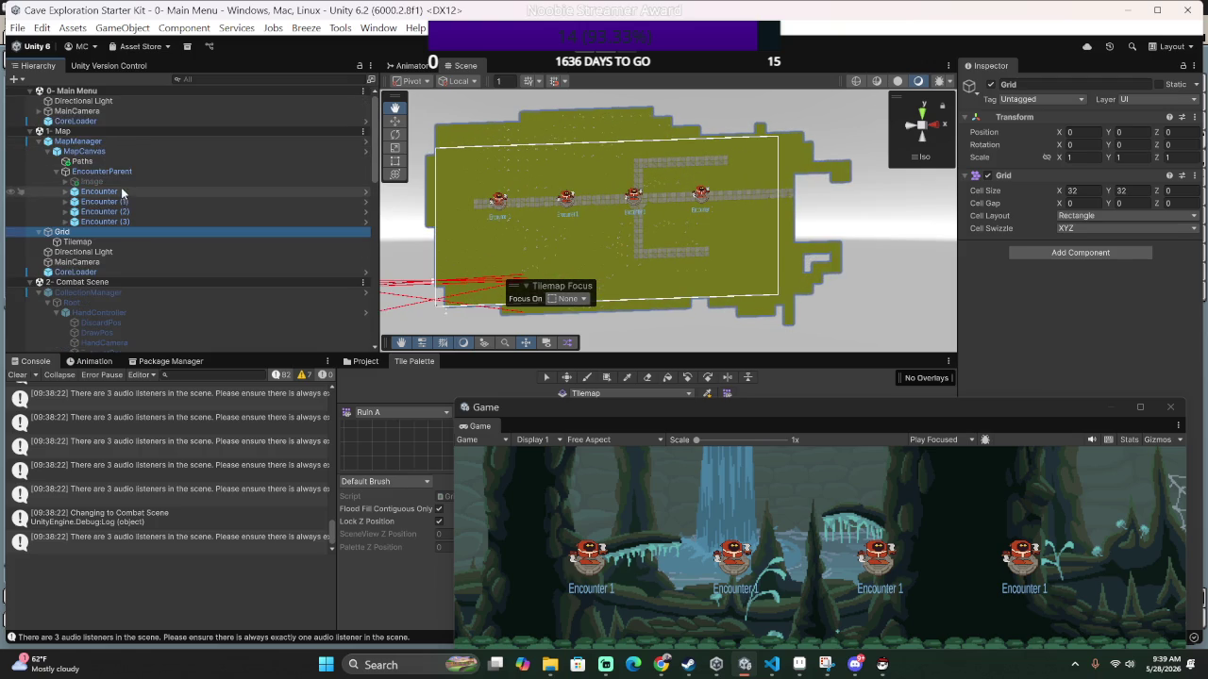
Inspect EncounterParent, MapCanvas, MapManager and Grid, then list Grid's Cell Layout options.
{"action": "left_click", "coordinate": [130, 182]}
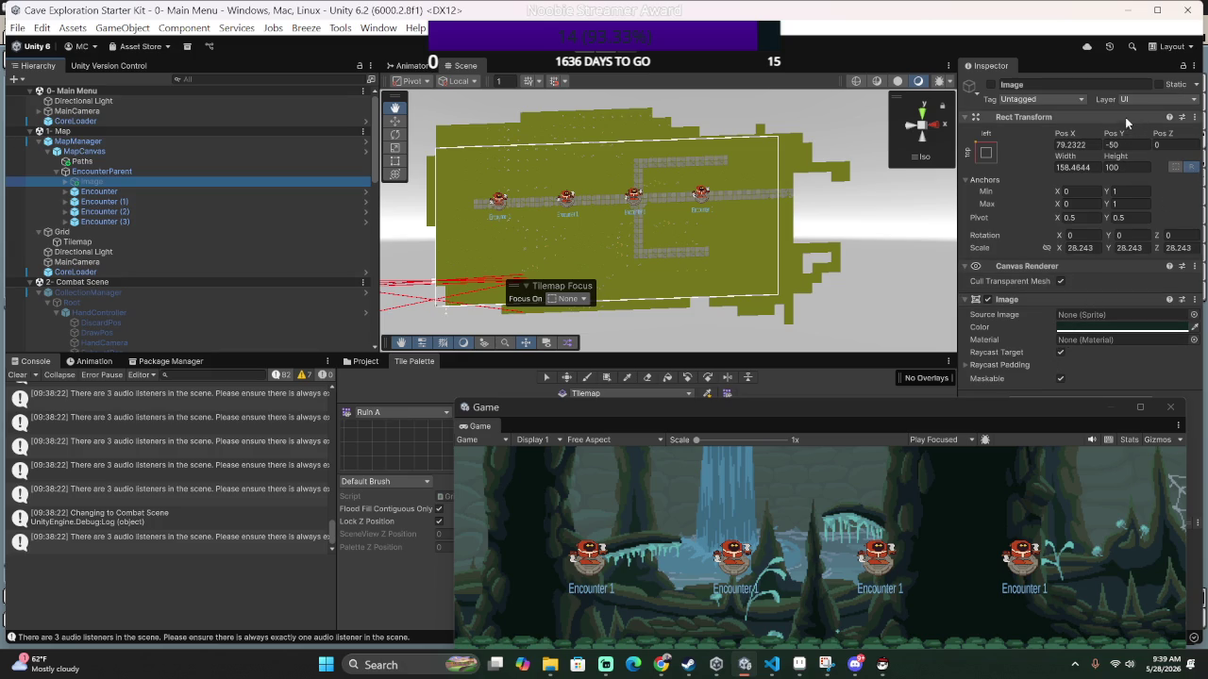
{"action": "left_click", "coordinate": [172, 172]}
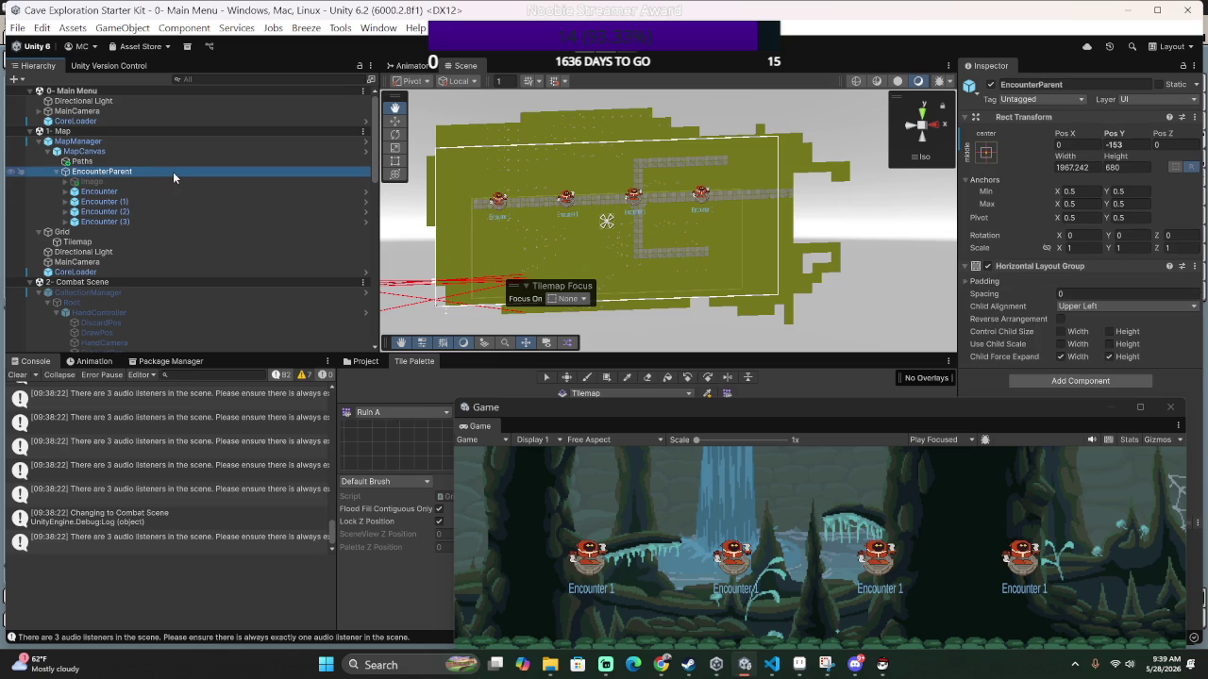
{"action": "left_click", "coordinate": [176, 150]}
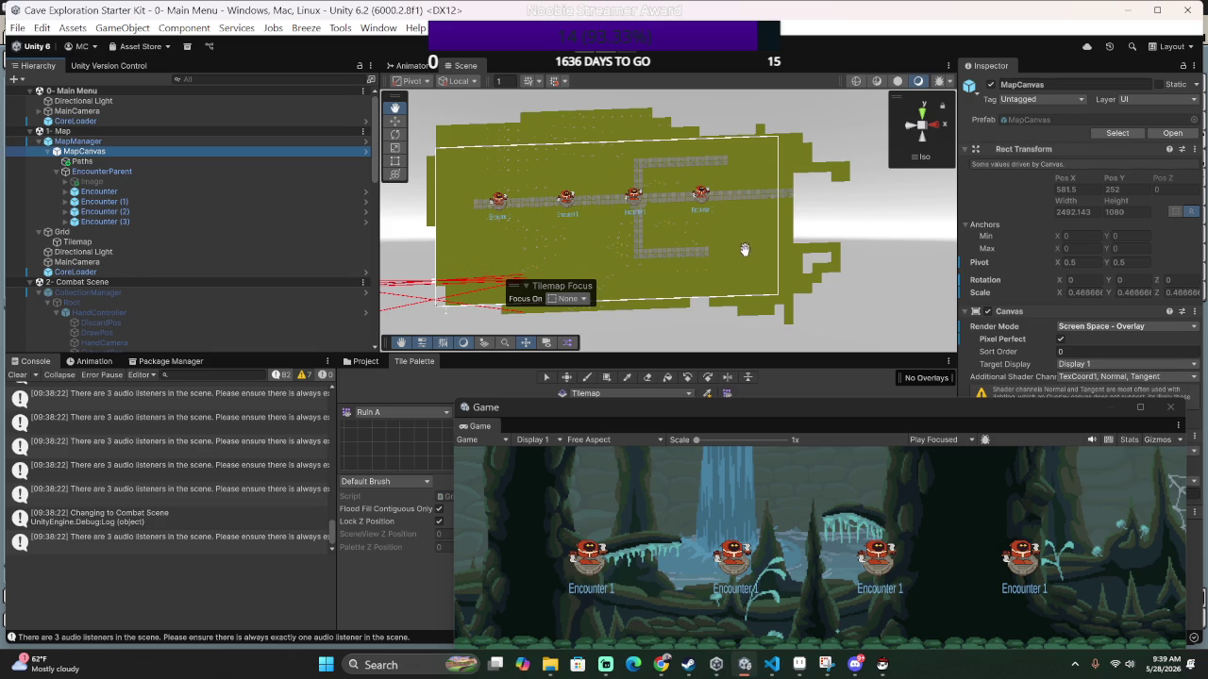
{"action": "left_click", "coordinate": [118, 142]}
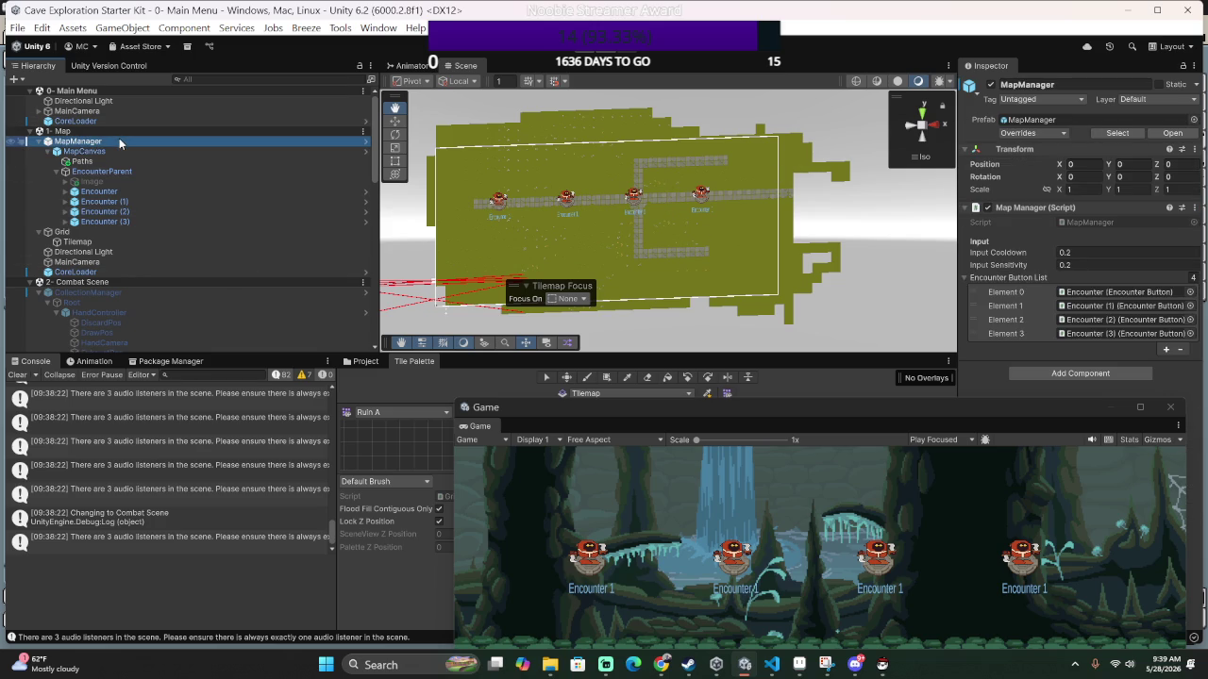
{"action": "left_click", "coordinate": [90, 229]}
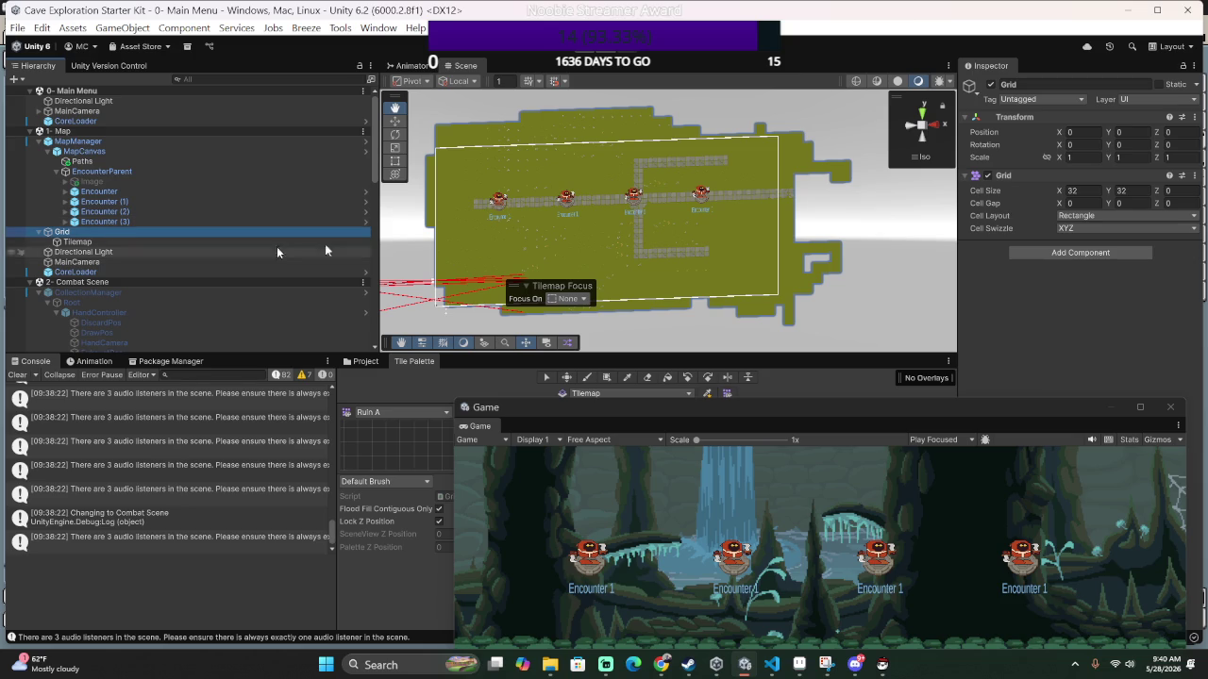
{"action": "left_click", "coordinate": [1109, 215]}
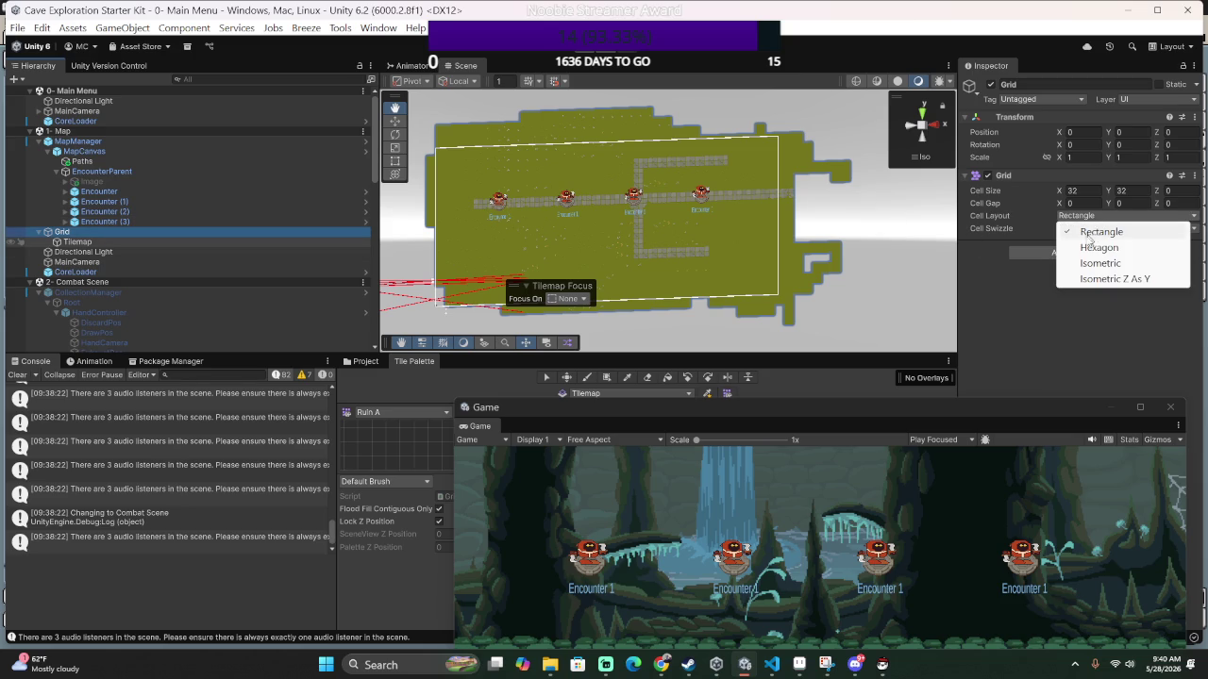
Drag the Grid back along the Z axis to Position Z -129.
{"action": "key", "text": "w"}
{"action": "mouse_move", "coordinate": [480, 288]}
{"action": "left_mouse_down"}
{"action": "mouse_move", "coordinate": [485, 318]}
{"action": "mouse_move", "coordinate": [528, 292]}
{"action": "mouse_move", "coordinate": [457, 257]}
{"action": "mouse_move", "coordinate": [397, 170]}
{"action": "mouse_move", "coordinate": [338, 132]}
{"action": "mouse_move", "coordinate": [344, 101]}
{"action": "mouse_move", "coordinate": [436, 185]}
{"action": "mouse_move", "coordinate": [528, 227]}
{"action": "mouse_move", "coordinate": [865, 106]}
{"action": "mouse_move", "coordinate": [729, 183]}
{"action": "left_mouse_up"}
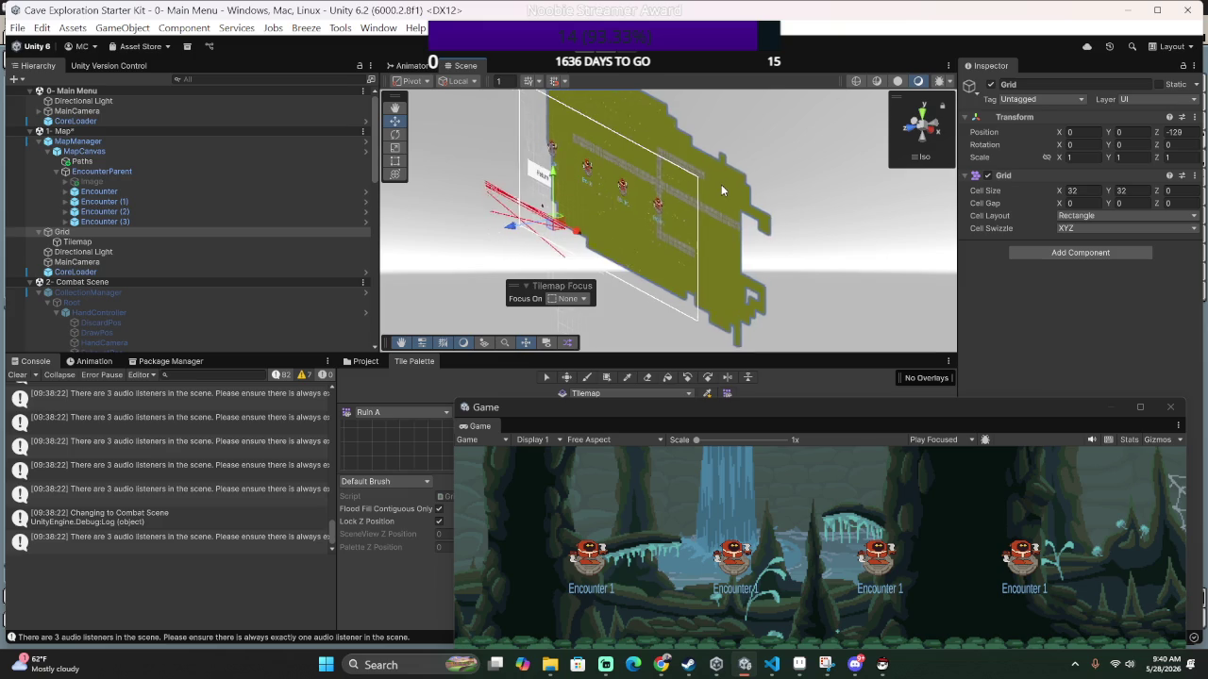
{"action": "scroll", "coordinate": [733, 198], "scroll_direction": "down", "scroll_amount": 5}
{"action": "scroll", "coordinate": [703, 191], "scroll_direction": "up", "scroll_amount": 5}
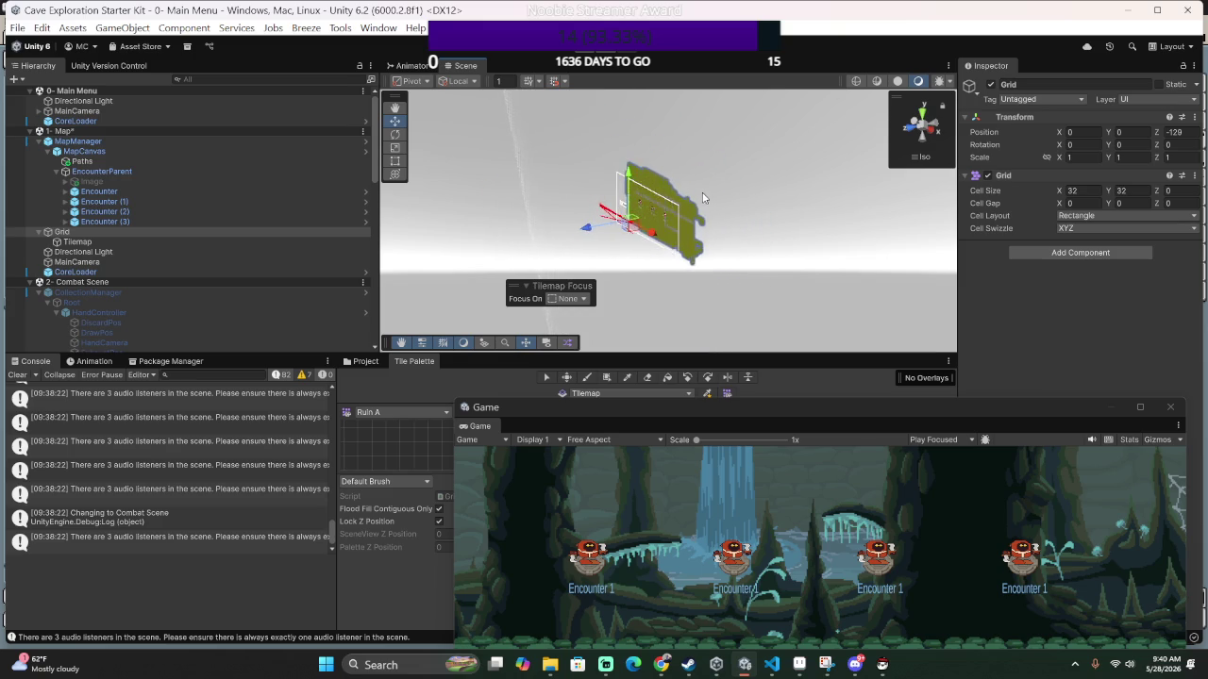
Reselect the Grid and drag it below CoreLoader, then onto MainCamera in the Map scene.
{"action": "left_click", "coordinate": [709, 190]}
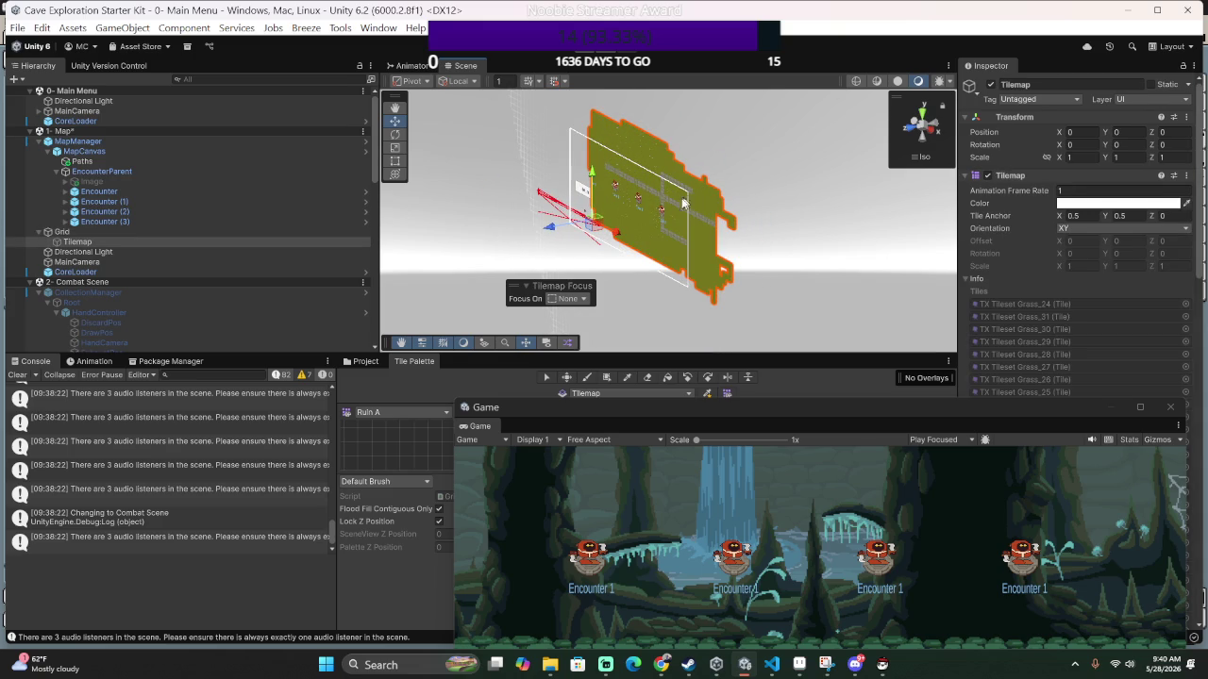
{"action": "left_click", "coordinate": [85, 232]}
{"action": "left_click", "coordinate": [88, 233]}
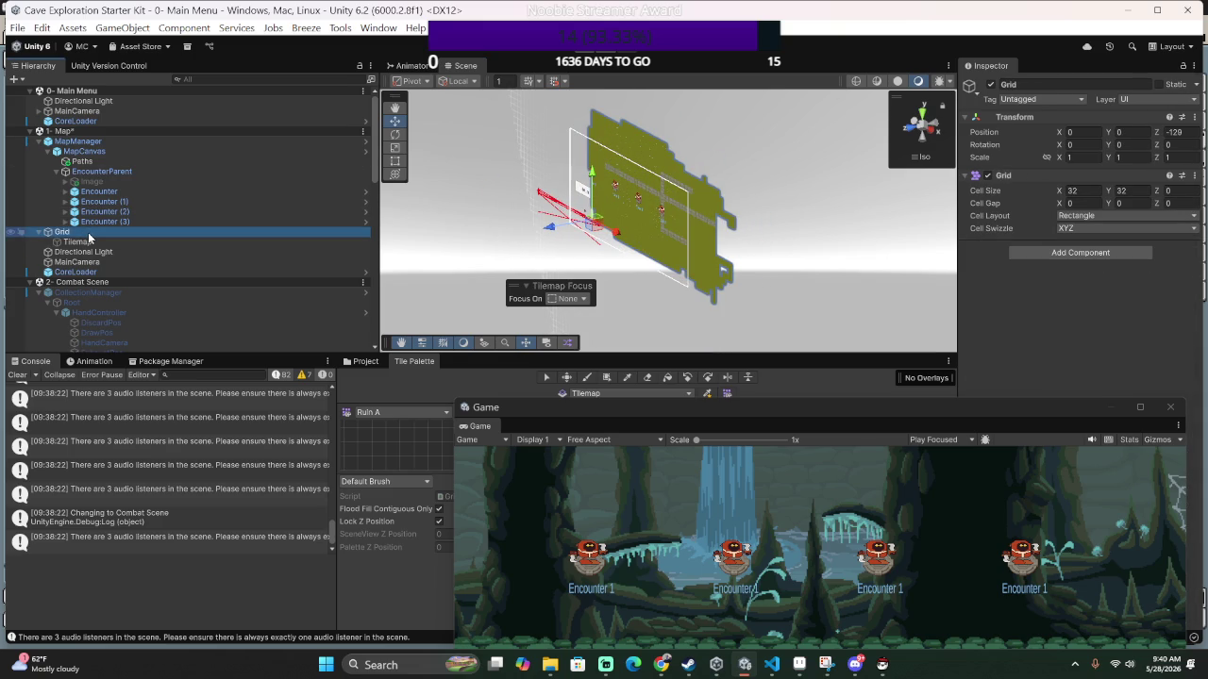
{"action": "left_click", "coordinate": [137, 151]}
{"action": "left_click", "coordinate": [134, 140]}
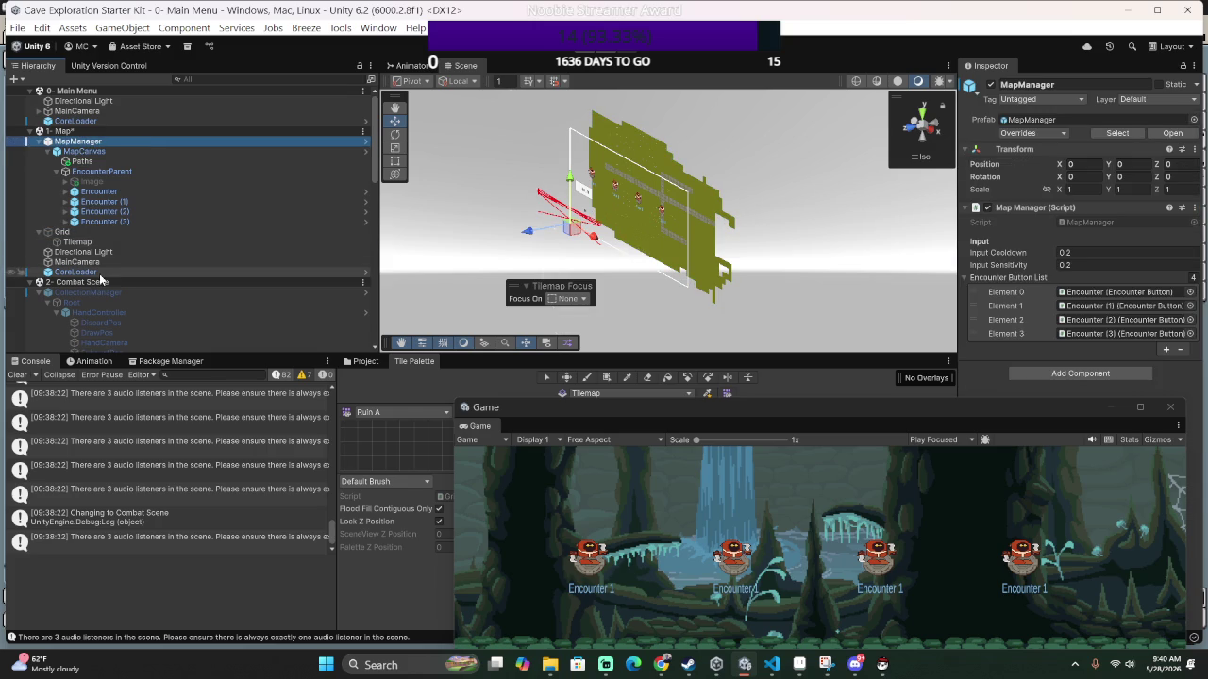
{"action": "left_click", "coordinate": [192, 262]}
{"action": "left_click_drag", "start_coordinate": [195, 281], "coordinate": [196, 281]}
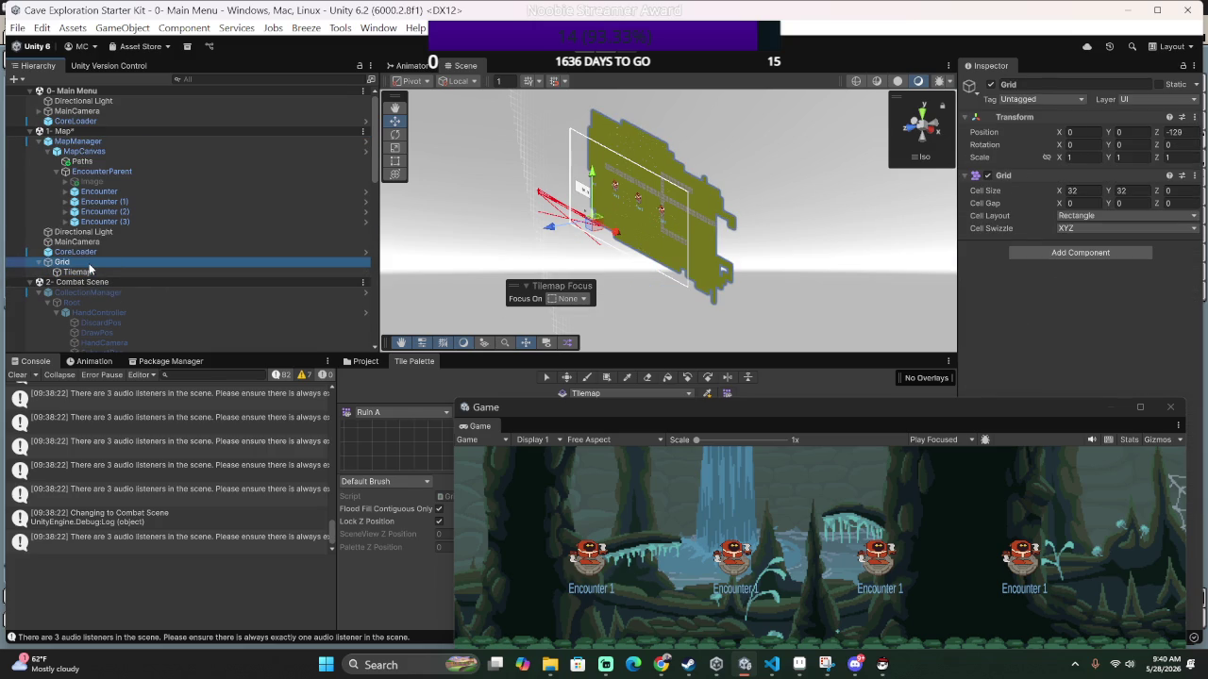
{"action": "left_click_drag", "start_coordinate": [91, 259], "coordinate": [100, 241]}
Save the Map scene, then unload the 2- Combat Scene from the Hierarchy.
{"action": "key", "text": "ctrl+s"}
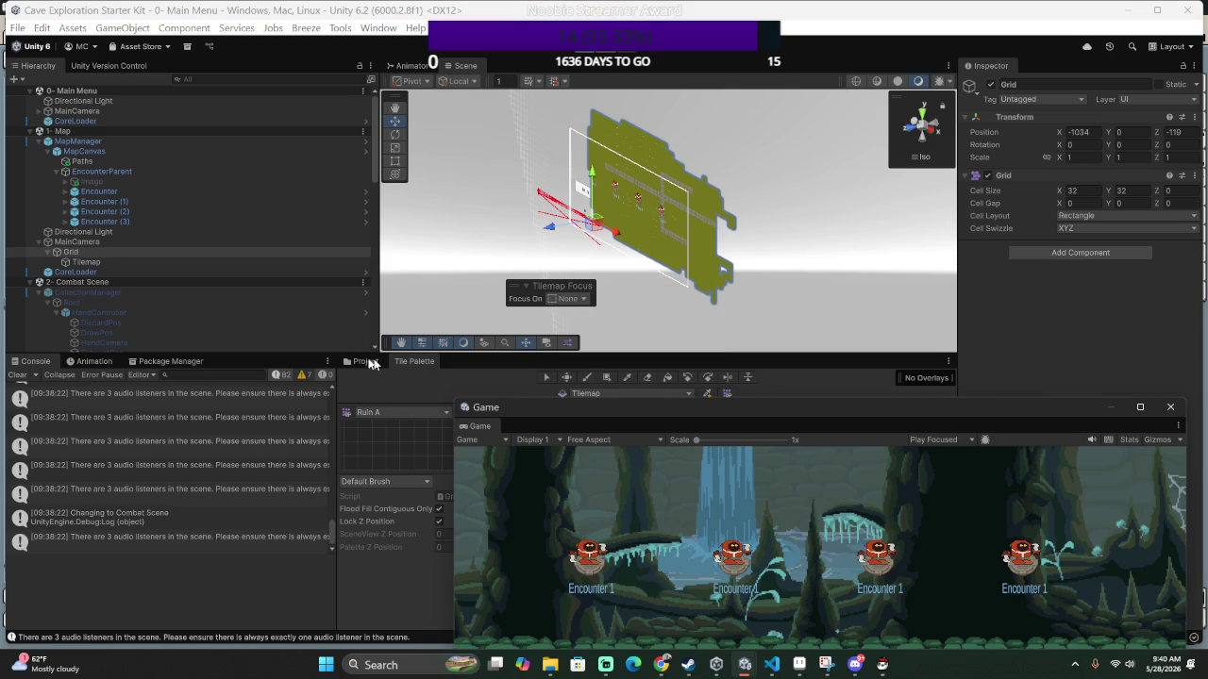
{"action": "mouse_move", "coordinate": [775, 235]}
{"action": "left_mouse_down"}
{"action": "mouse_move", "coordinate": [576, 208]}
{"action": "mouse_move", "coordinate": [618, 170]}
{"action": "mouse_move", "coordinate": [606, 150]}
{"action": "left_mouse_up"}
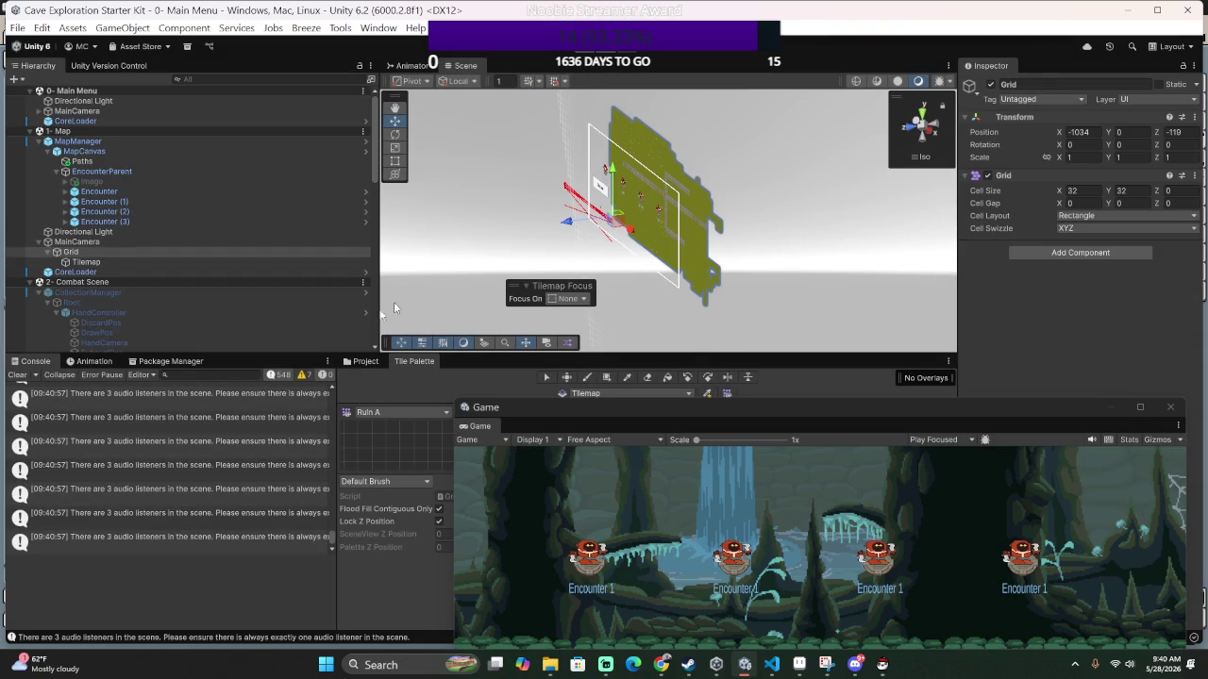
{"action": "scroll", "coordinate": [137, 240], "scroll_direction": "down", "scroll_amount": 3}
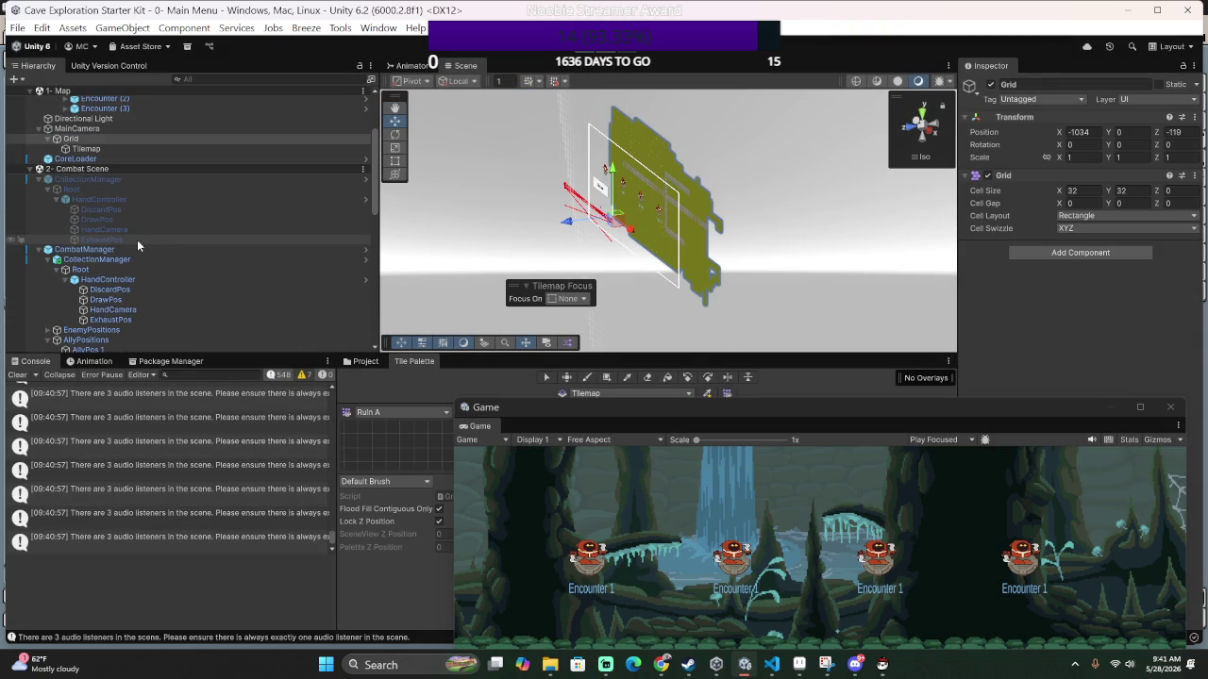
{"action": "scroll", "coordinate": [137, 240], "scroll_direction": "down", "scroll_amount": 3}
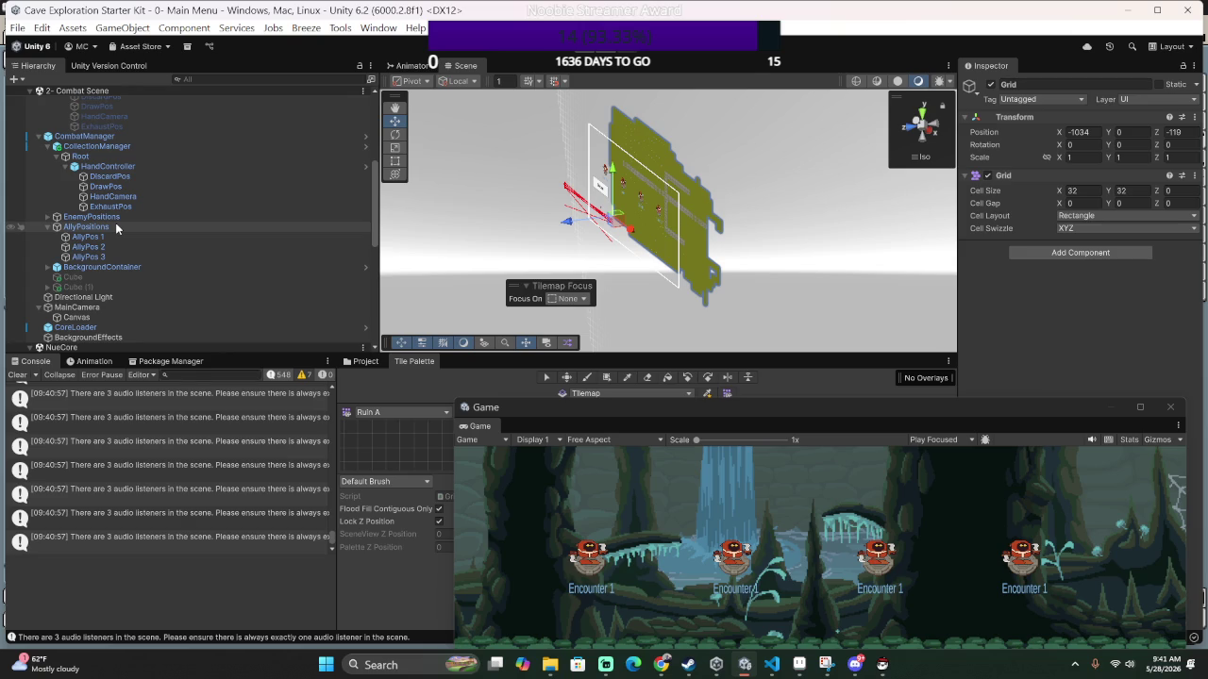
{"action": "scroll", "coordinate": [115, 223], "scroll_direction": "up", "scroll_amount": 5}
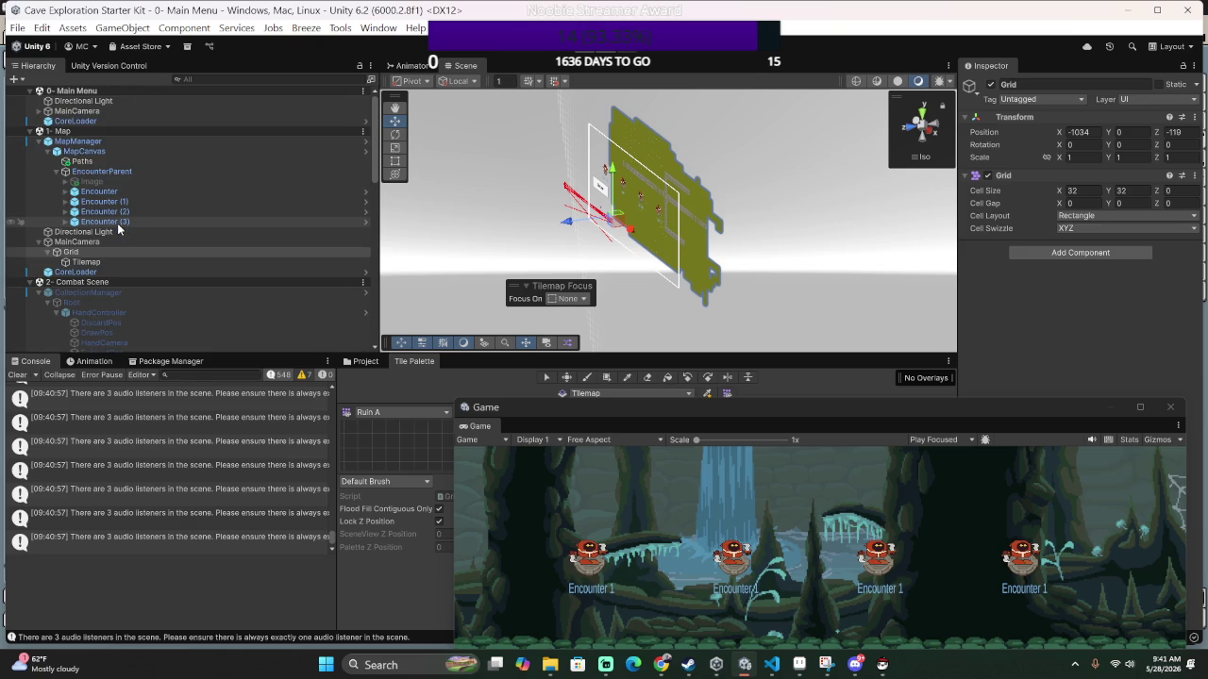
{"action": "right_click", "coordinate": [75, 282]}
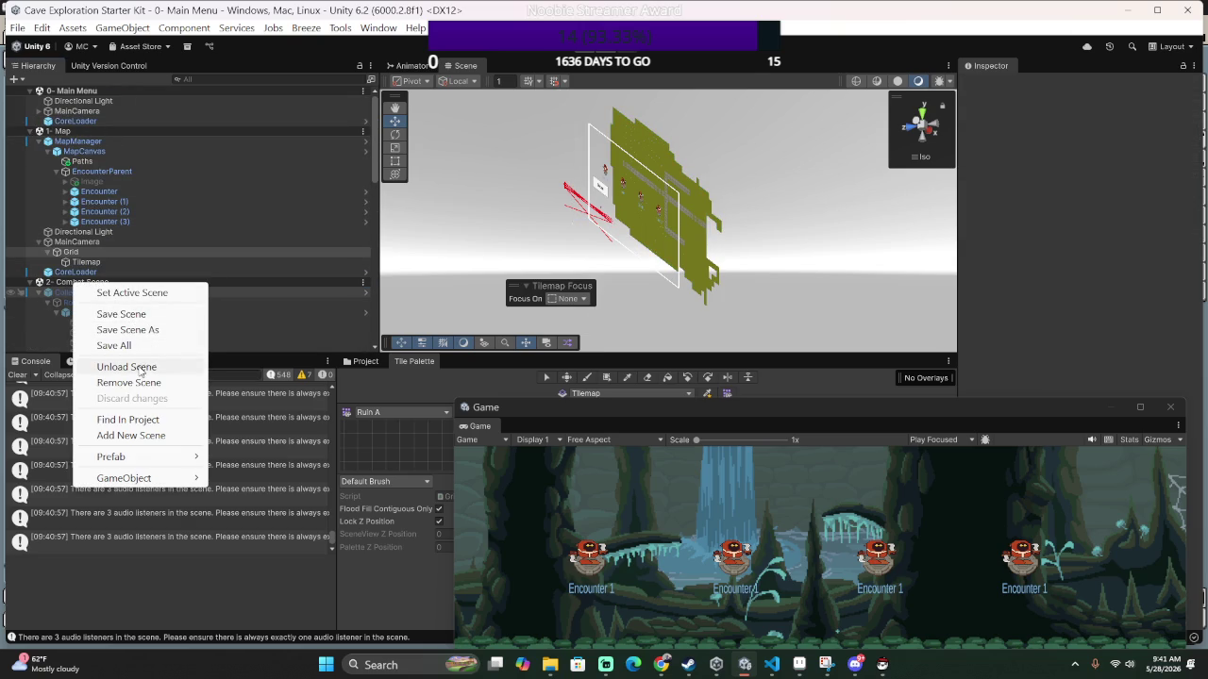
{"action": "left_click", "coordinate": [126, 367]}
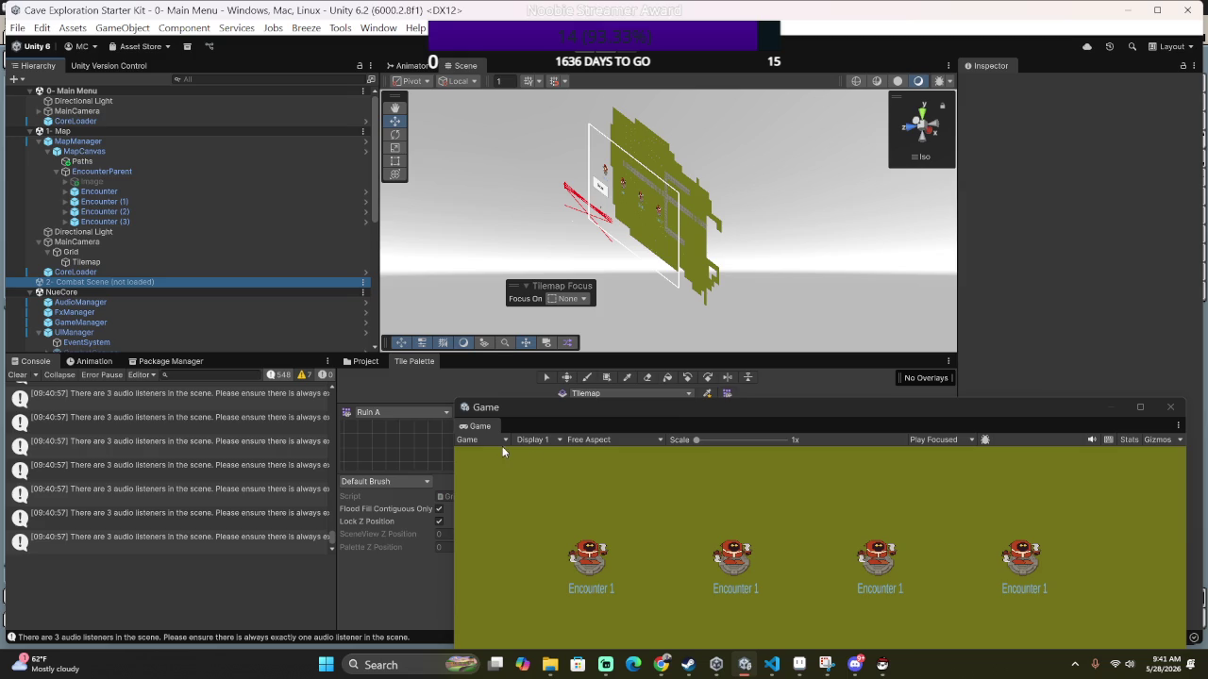
Float the Game window wider across the lower half of the editor.
{"action": "left_click_drag", "start_coordinate": [743, 406], "coordinate": [646, 190]}
{"action": "double_click", "coordinate": [648, 190]}
{"action": "left_click_drag", "start_coordinate": [711, 6], "coordinate": [736, 330]}
Select the Tilemap and push it along the Z axis to Position Z 143.
{"action": "mouse_move", "coordinate": [567, 250]}
{"action": "left_mouse_down"}
{"action": "mouse_move", "coordinate": [604, 236]}
{"action": "mouse_move", "coordinate": [454, 190]}
{"action": "mouse_move", "coordinate": [706, 162]}
{"action": "left_mouse_up"}
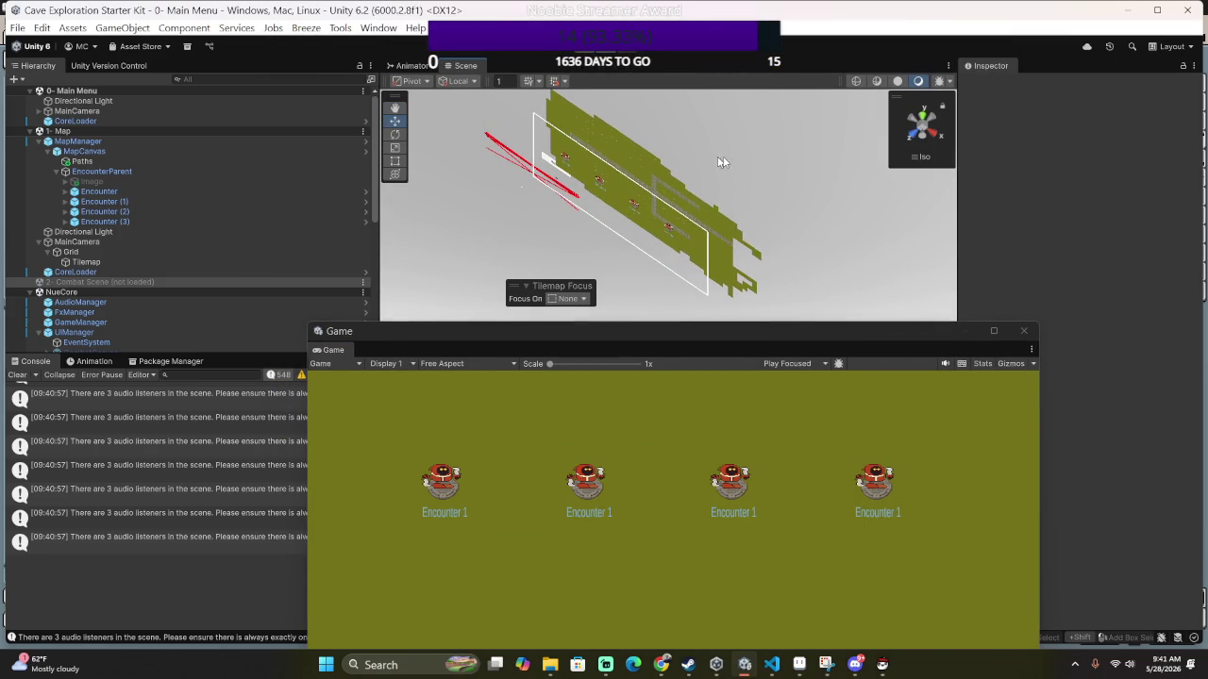
{"action": "left_click", "coordinate": [646, 170]}
{"action": "mouse_move", "coordinate": [512, 191]}
{"action": "left_mouse_down"}
{"action": "mouse_move", "coordinate": [474, 221]}
{"action": "mouse_move", "coordinate": [566, 167]}
{"action": "mouse_move", "coordinate": [494, 135]}
{"action": "mouse_move", "coordinate": [661, 123]}
{"action": "mouse_move", "coordinate": [781, 89]}
{"action": "left_mouse_up"}
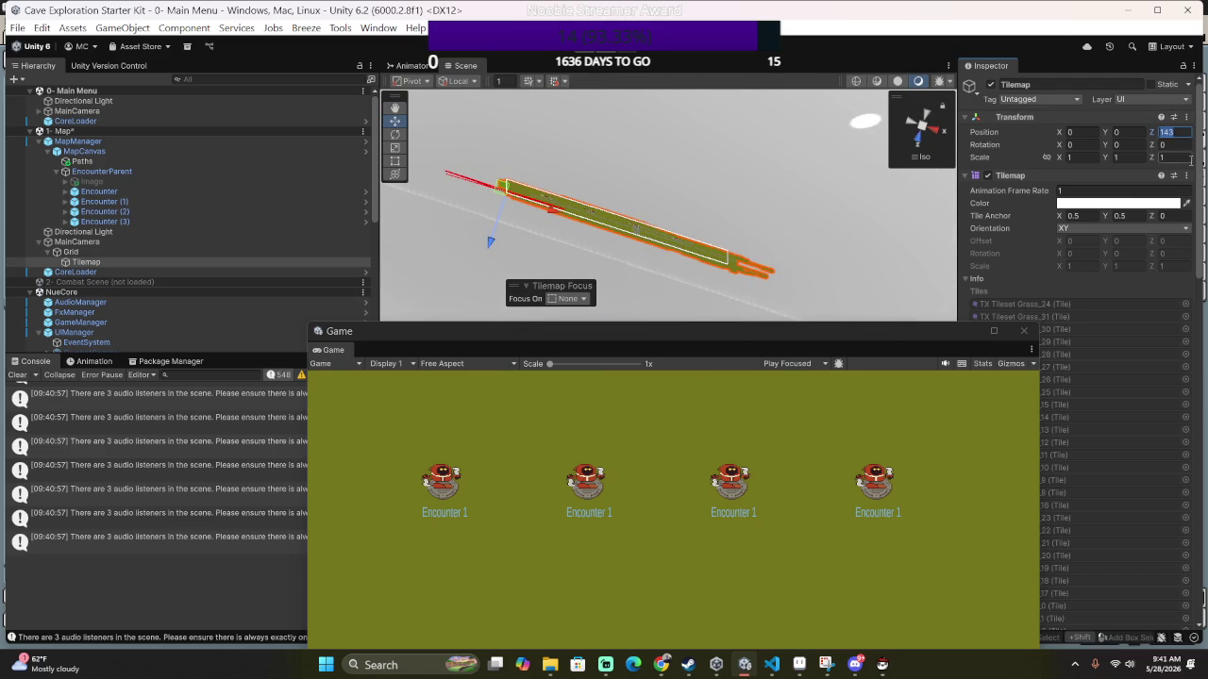
Set the Tilemap's Position Z back to 0, then orbit the Scene view to face the map.
{"action": "type", "text": "0"}
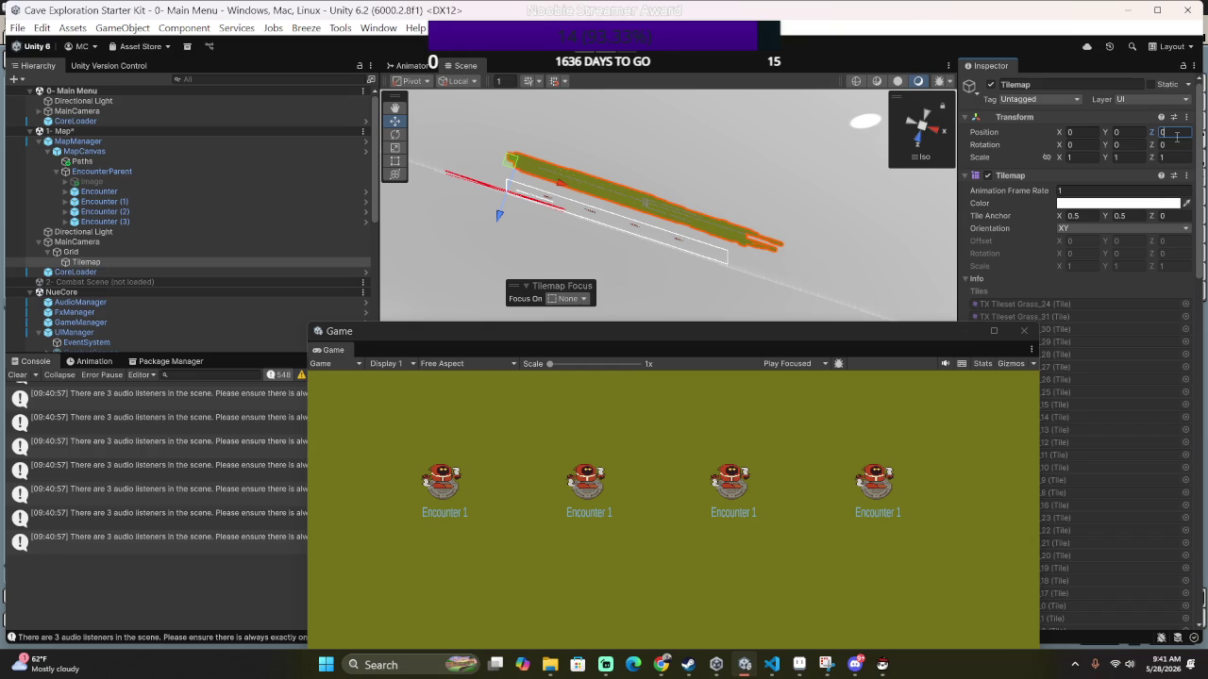
{"action": "left_click", "coordinate": [707, 195]}
{"action": "mouse_move", "coordinate": [776, 184]}
{"action": "left_mouse_down"}
{"action": "mouse_move", "coordinate": [911, 672]}
{"action": "mouse_move", "coordinate": [1128, 599]}
{"action": "mouse_move", "coordinate": [982, 384]}
{"action": "mouse_move", "coordinate": [1170, 418]}
{"action": "mouse_move", "coordinate": [288, 474]}
{"action": "mouse_move", "coordinate": [202, 438]}
{"action": "mouse_move", "coordinate": [1125, 423]}
{"action": "mouse_move", "coordinate": [805, 434]}
{"action": "left_mouse_up"}
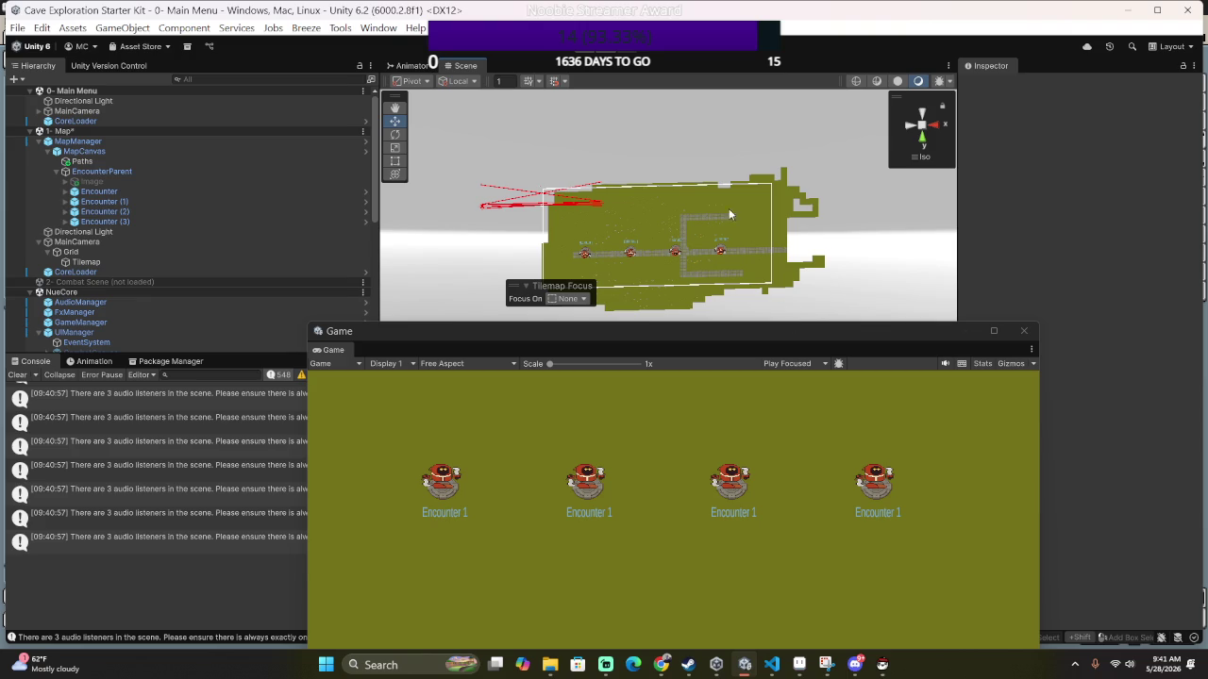
{"action": "left_click", "coordinate": [706, 195]}
Cycle through the stacked objects at one map spot until the MapManager is selected.
{"action": "left_click", "coordinate": [700, 207]}
{"action": "left_click", "coordinate": [700, 203]}
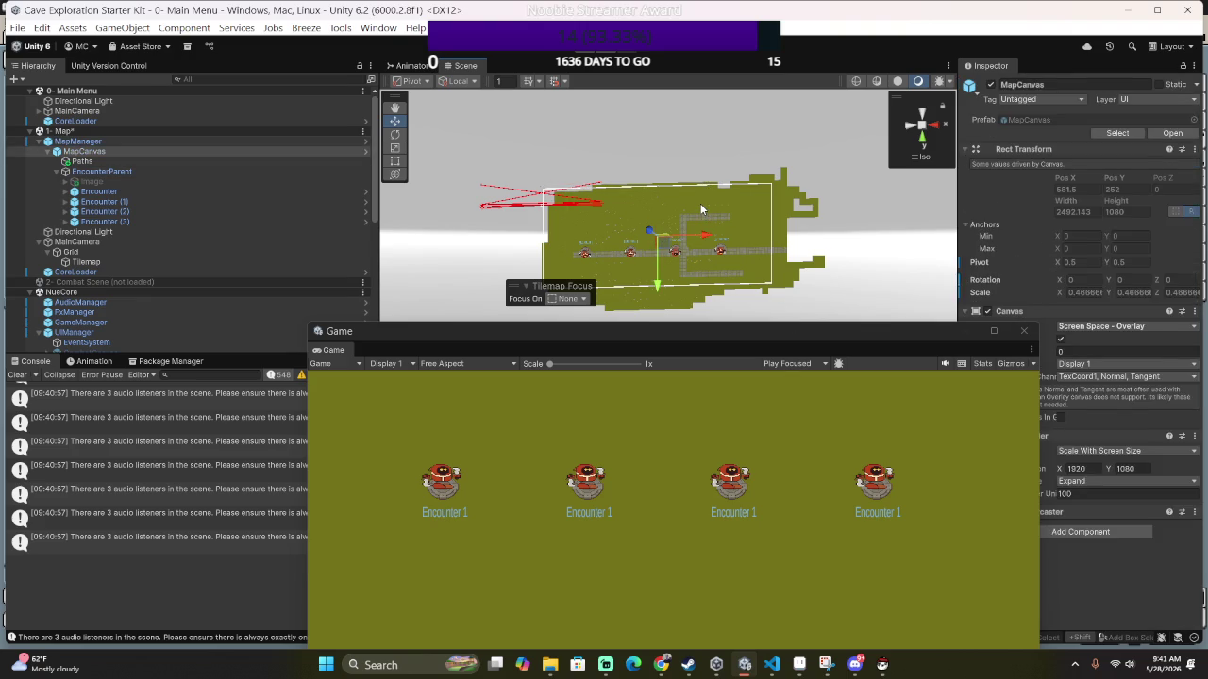
{"action": "left_click", "coordinate": [701, 203]}
{"action": "left_click", "coordinate": [700, 203]}
{"action": "left_click", "coordinate": [700, 203]}
{"action": "left_click", "coordinate": [701, 203]}
{"action": "mouse_move", "coordinate": [700, 203]}
{"action": "left_mouse_down"}
{"action": "mouse_move", "coordinate": [786, 257]}
{"action": "mouse_move", "coordinate": [263, 210]}
{"action": "left_mouse_up"}
Orbit the view side-on, then drag Grid under MapCanvas above the encounters.
{"action": "scroll", "coordinate": [751, 186], "scroll_direction": "up", "scroll_amount": 5}
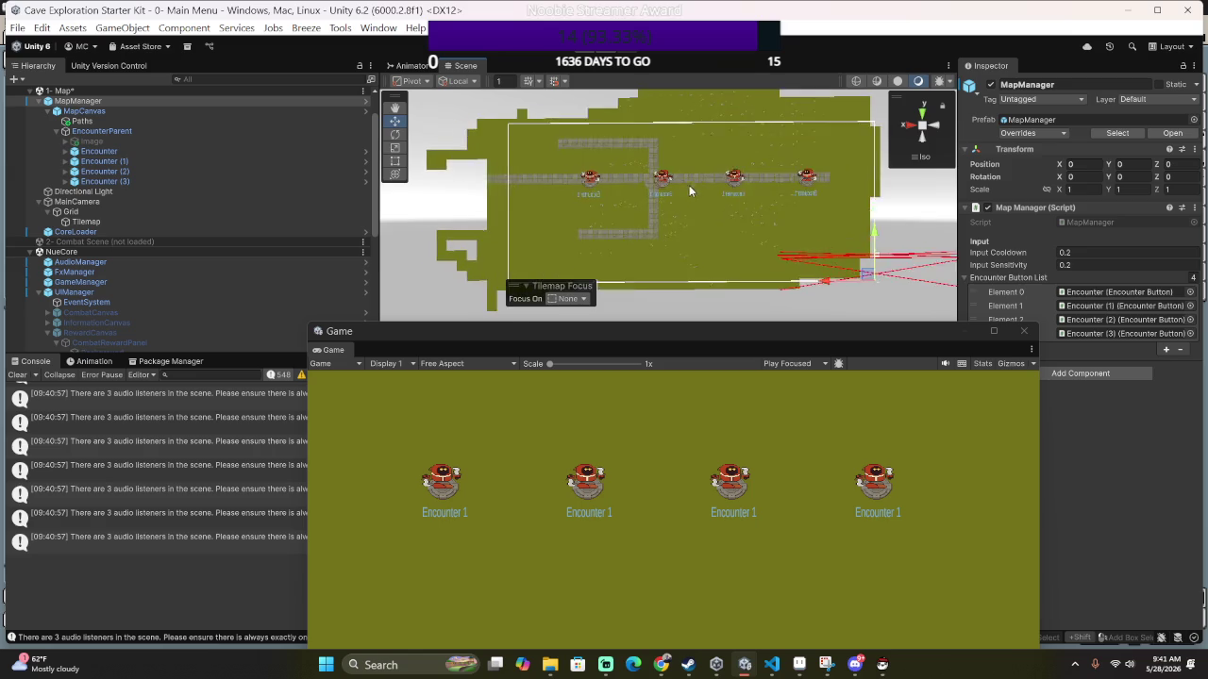
{"action": "mouse_move", "coordinate": [751, 186]}
{"action": "left_mouse_down"}
{"action": "mouse_move", "coordinate": [219, 157]}
{"action": "mouse_move", "coordinate": [451, 264]}
{"action": "mouse_move", "coordinate": [197, 180]}
{"action": "mouse_move", "coordinate": [211, 195]}
{"action": "mouse_move", "coordinate": [90, 200]}
{"action": "mouse_move", "coordinate": [199, 261]}
{"action": "mouse_move", "coordinate": [185, 156]}
{"action": "mouse_move", "coordinate": [207, 189]}
{"action": "left_mouse_up"}
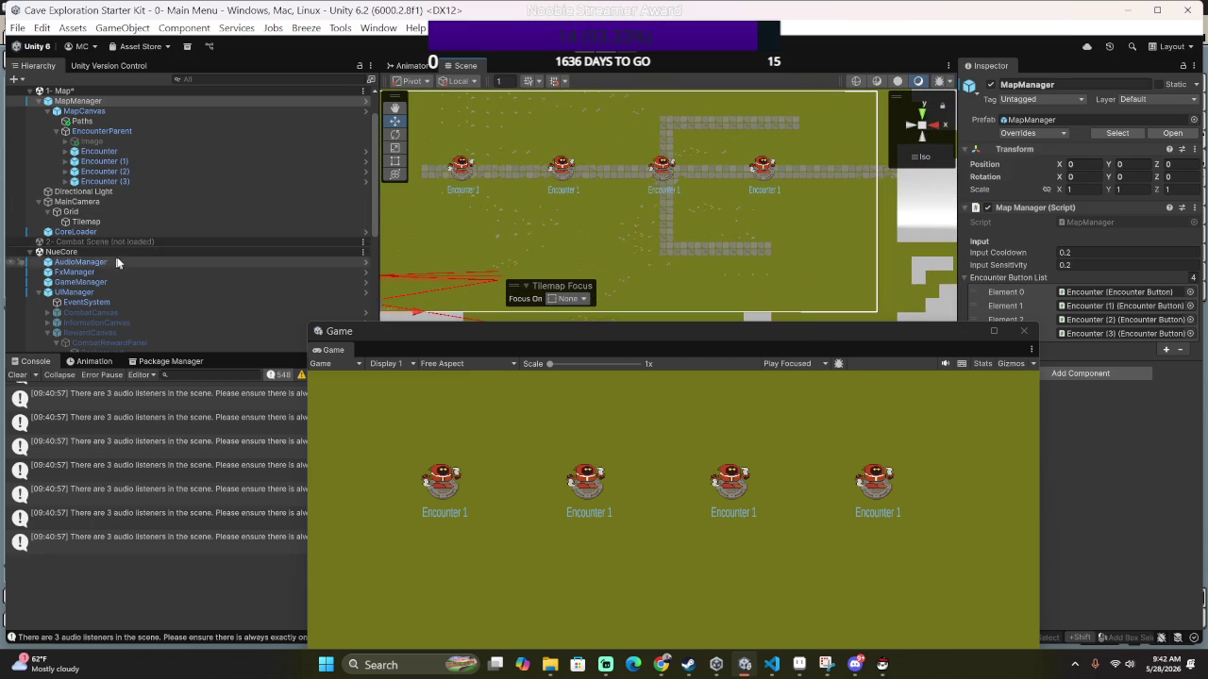
{"action": "scroll", "coordinate": [91, 234], "scroll_direction": "down", "scroll_amount": 3}
{"action": "scroll", "coordinate": [112, 226], "scroll_direction": "up", "scroll_amount": 6}
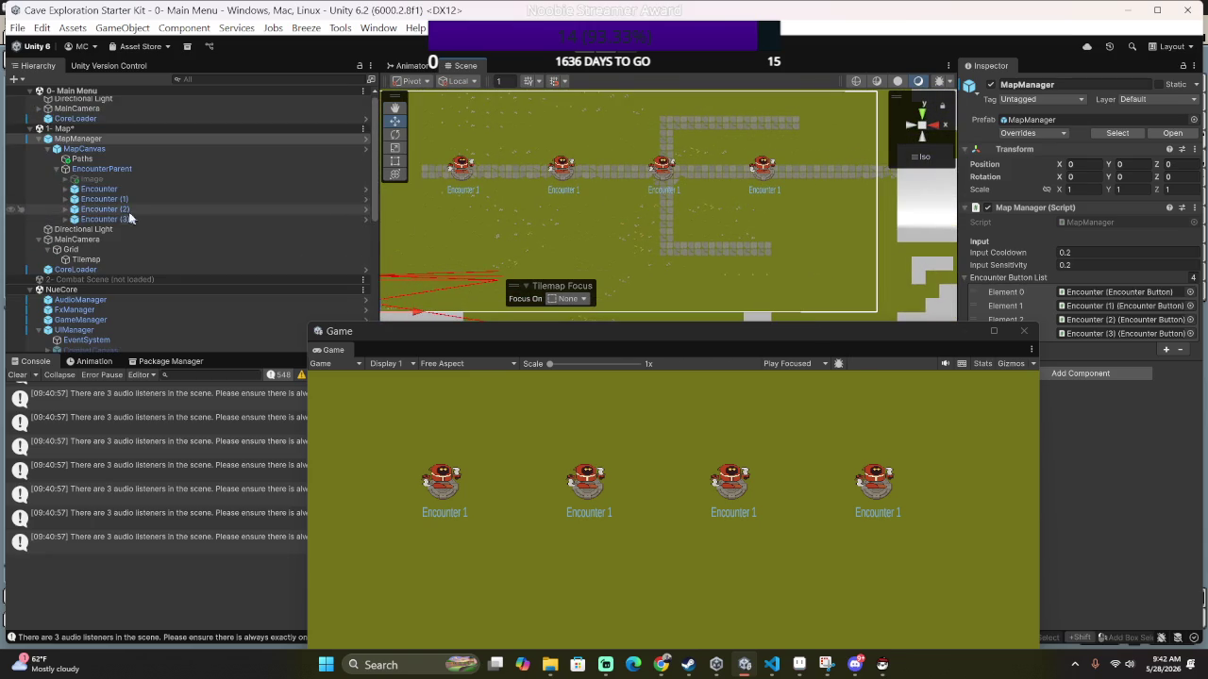
{"action": "left_click", "coordinate": [92, 253]}
{"action": "left_click_drag", "start_coordinate": [92, 256], "coordinate": [139, 154]}
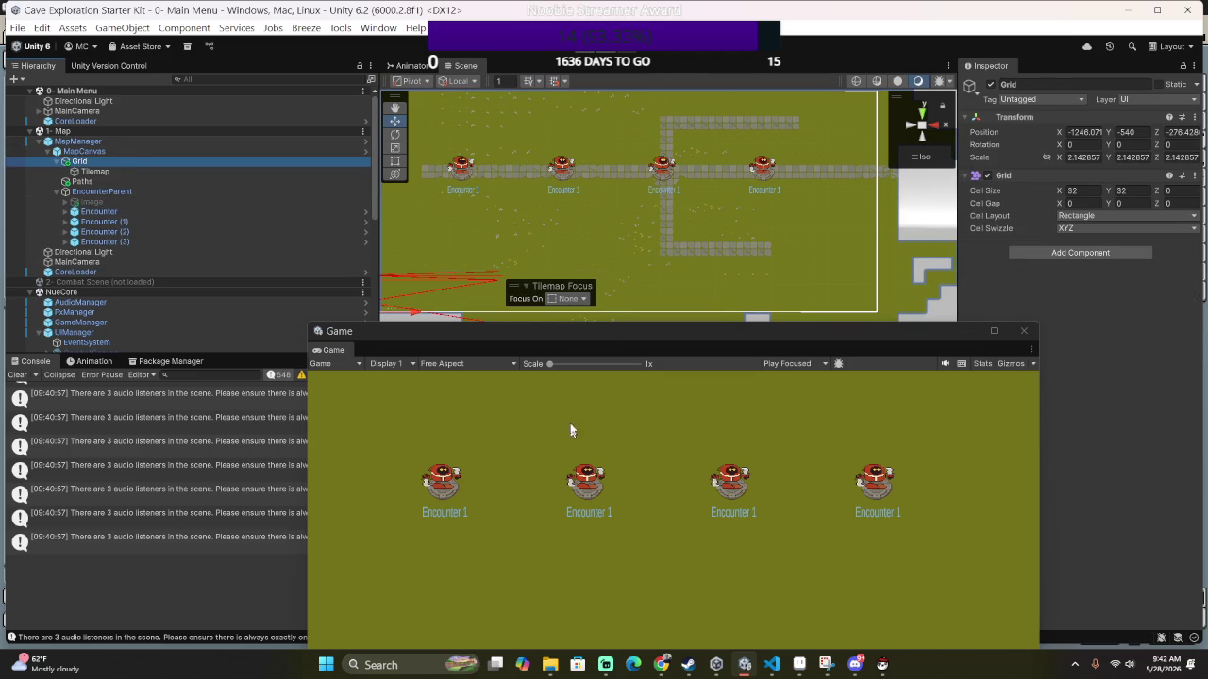
Start Play mode to test the map with Grid nested under MapCanvas.
{"action": "left_click", "coordinate": [578, 52]}
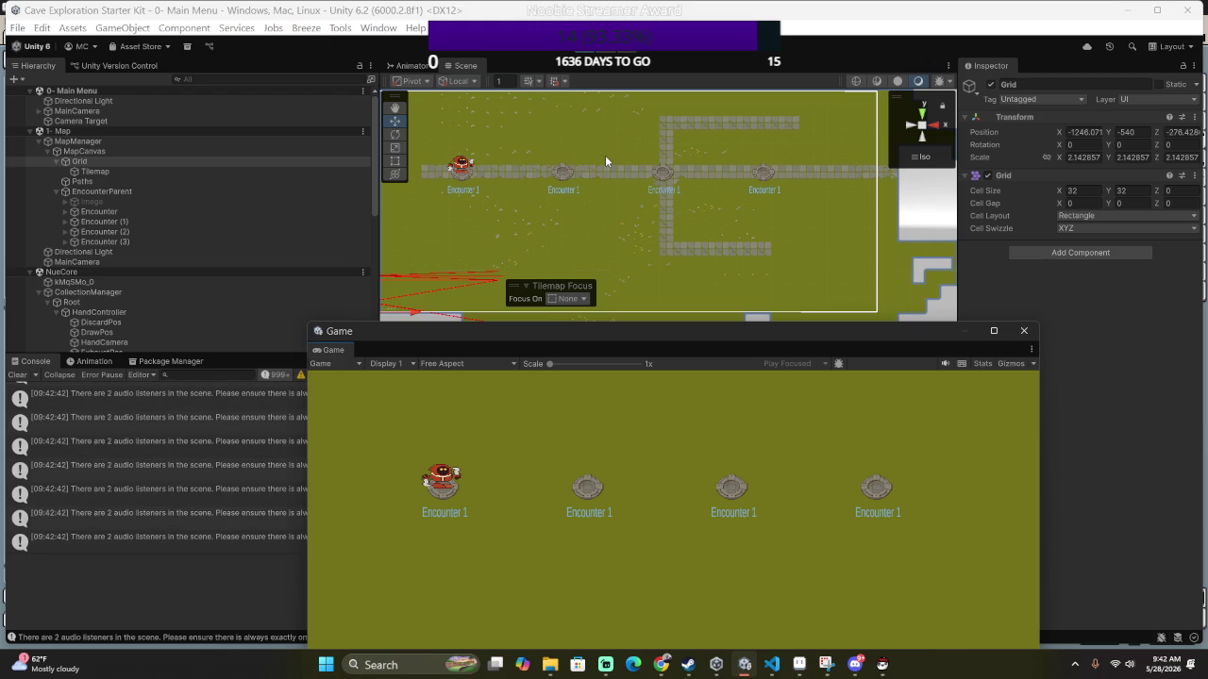
Zoom out and angle the Scene view on the tilemap, then select MapCanvas from it.
{"action": "scroll", "coordinate": [538, 225], "scroll_direction": "down", "scroll_amount": 1}
{"action": "scroll", "coordinate": [542, 207], "scroll_direction": "down", "scroll_amount": 2}
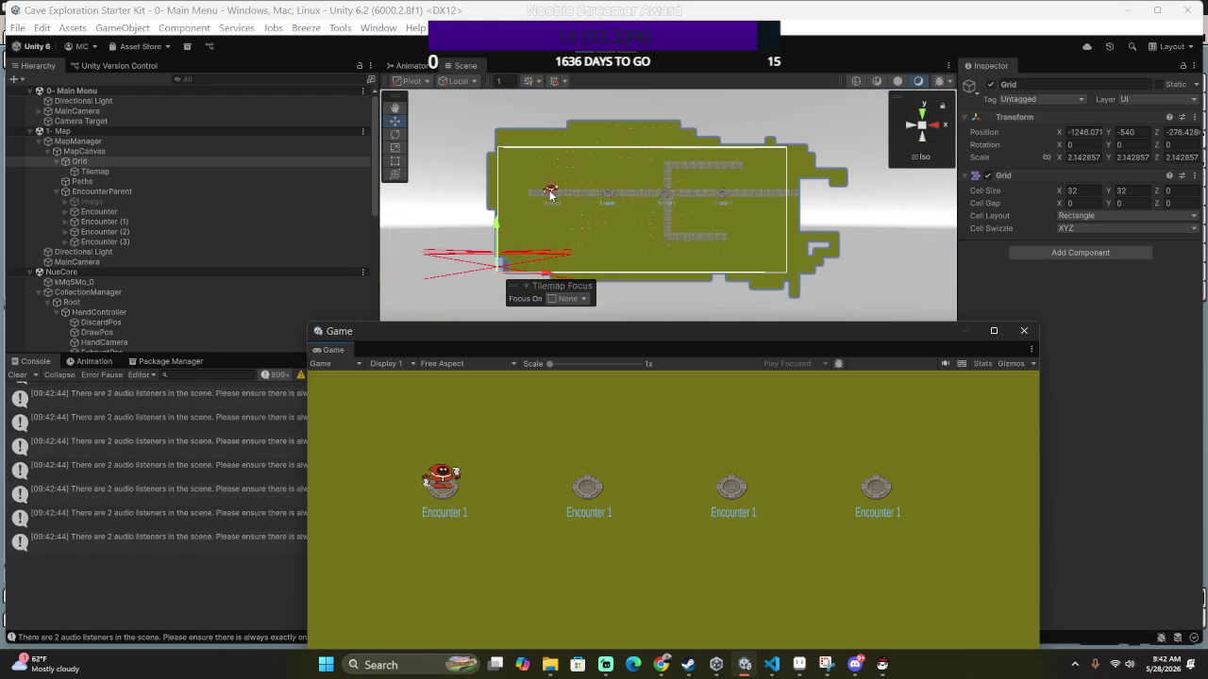
{"action": "mouse_move", "coordinate": [714, 237]}
{"action": "left_mouse_down"}
{"action": "mouse_move", "coordinate": [453, 368]}
{"action": "mouse_move", "coordinate": [321, 187]}
{"action": "mouse_move", "coordinate": [691, 258]}
{"action": "mouse_move", "coordinate": [712, 248]}
{"action": "left_mouse_up"}
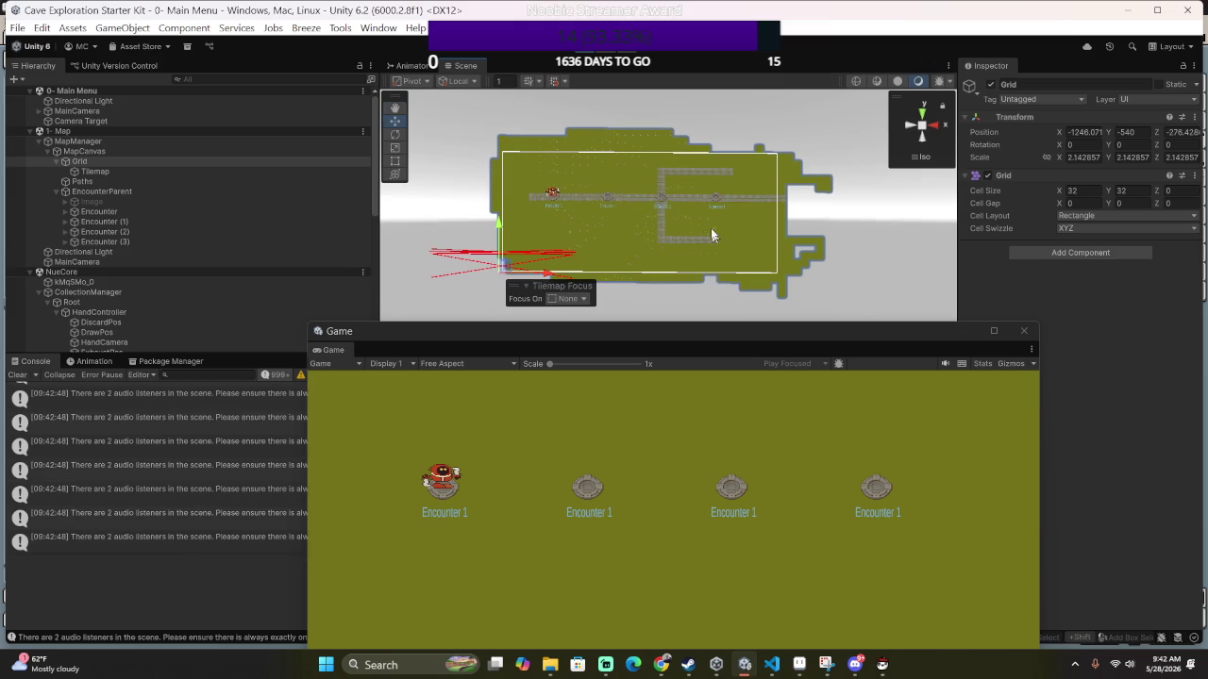
{"action": "left_click", "coordinate": [700, 154]}
{"action": "left_click", "coordinate": [697, 157]}
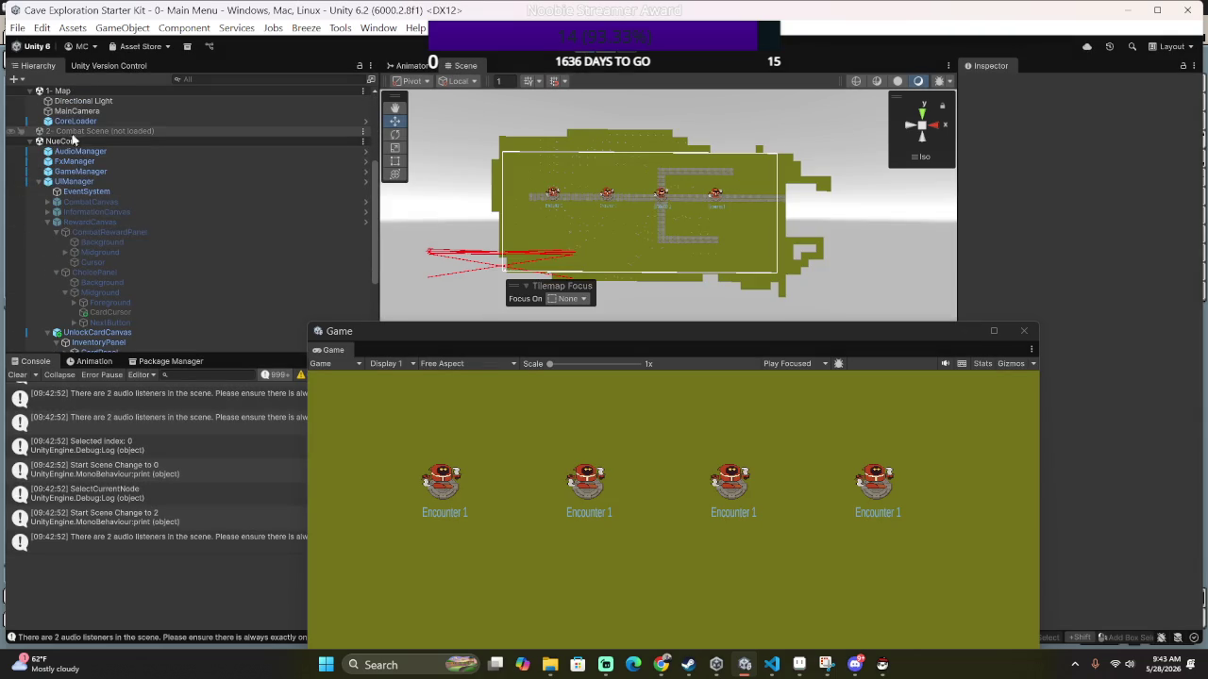
Load 2- Combat Scene alongside the map from the Hierarchy and run the game.
{"action": "right_click", "coordinate": [73, 133]}
{"action": "left_click", "coordinate": [66, 191]}
{"action": "scroll", "coordinate": [85, 198], "scroll_direction": "up", "scroll_amount": 3}
{"action": "scroll", "coordinate": [91, 199], "scroll_direction": "up", "scroll_amount": 2}
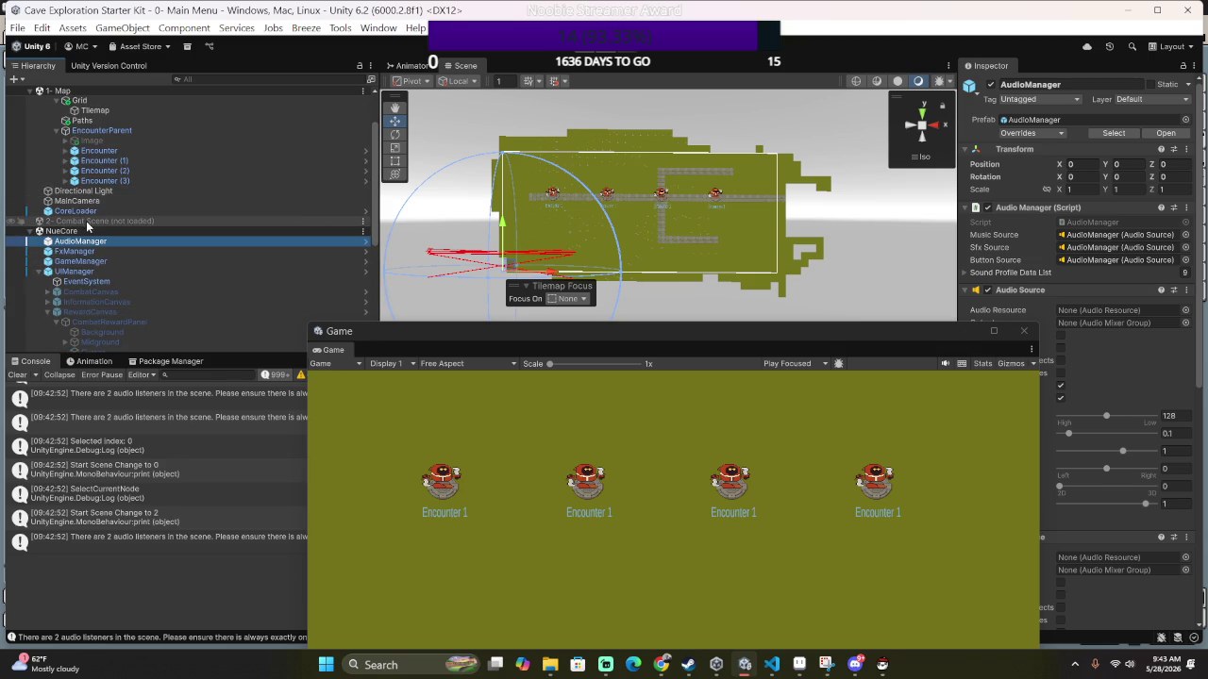
{"action": "right_click", "coordinate": [101, 231]}
{"action": "left_click", "coordinate": [132, 232]}
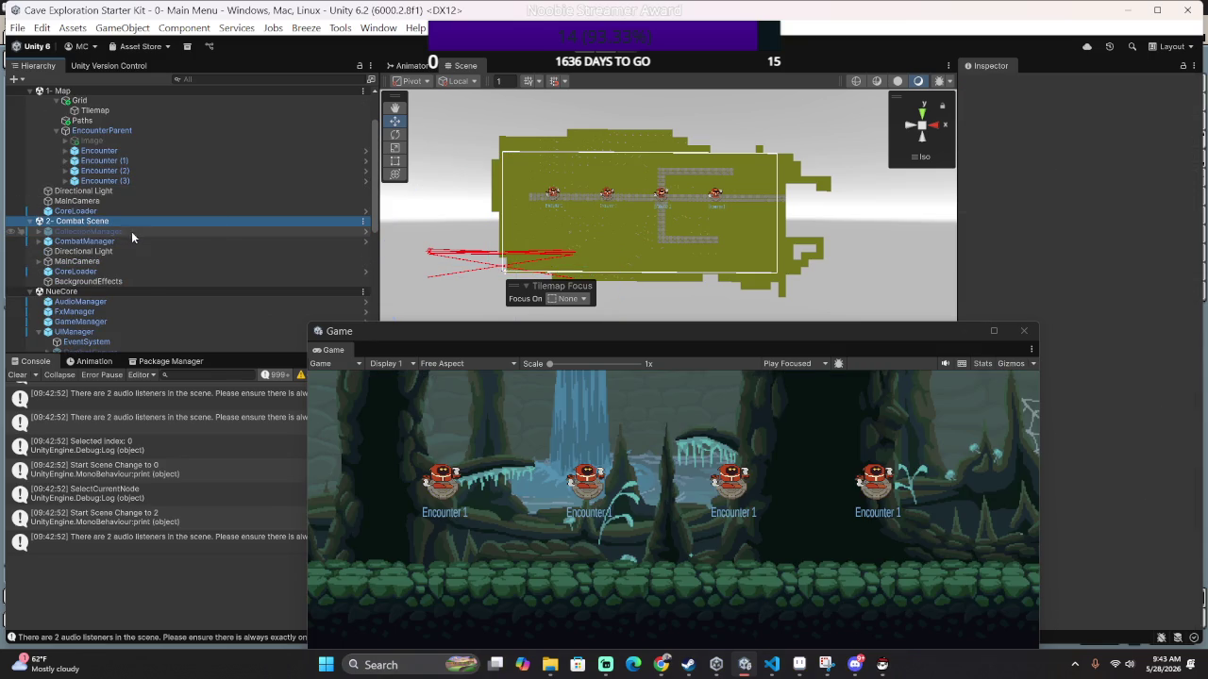
{"action": "left_click", "coordinate": [599, 53]}
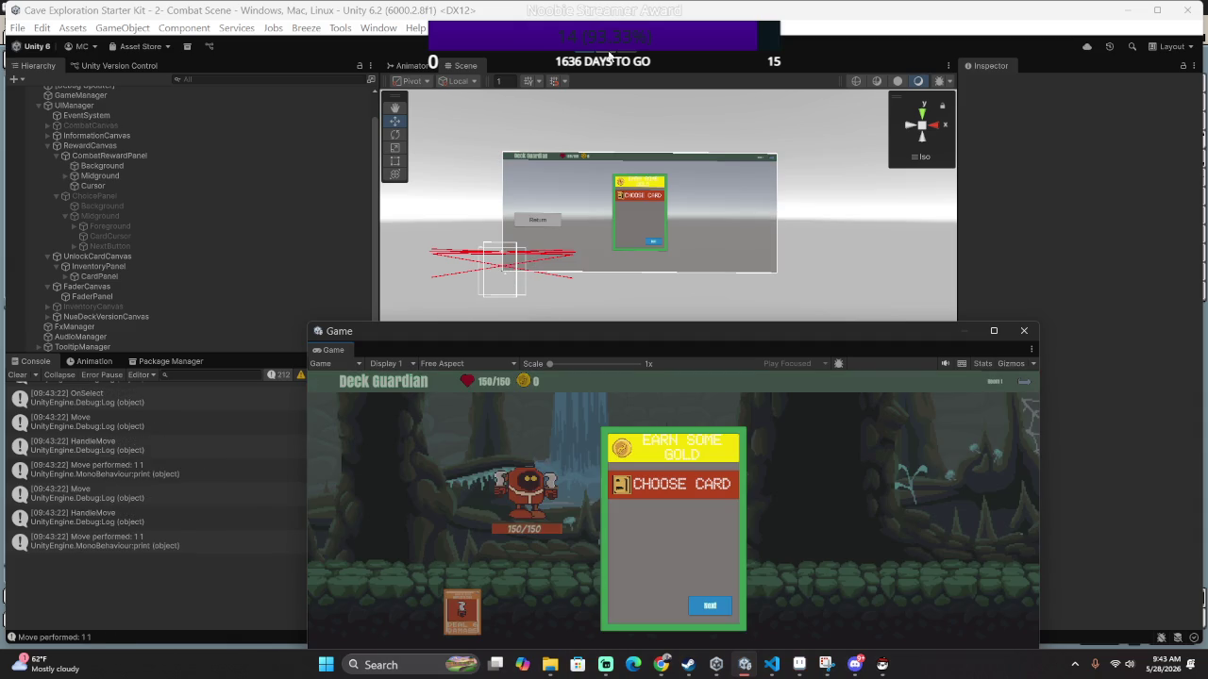
Dismiss the reward panel and play Basic Attack cards on the slime.
{"action": "key", "text": "Left"}
{"action": "key", "text": "Down"}
{"action": "key", "text": "Escape"}
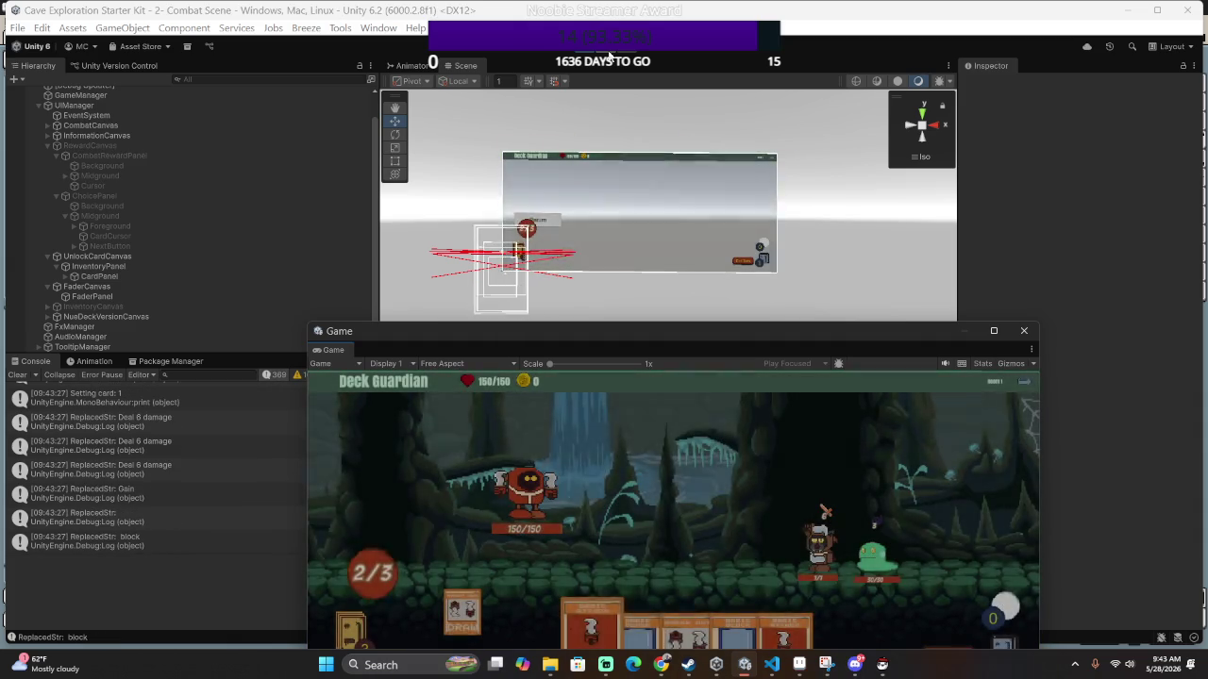
{"action": "key", "text": "Return"}
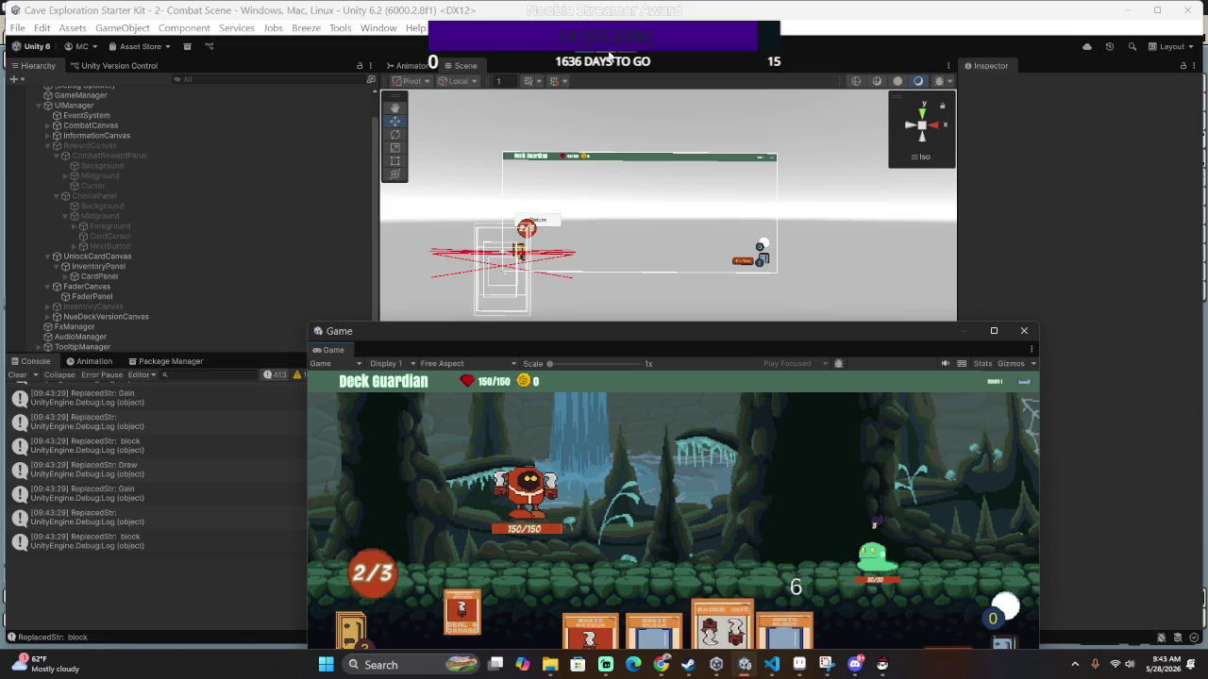
{"action": "key", "text": "Right"}
{"action": "key", "text": "Left"}
{"action": "key", "text": "Return"}
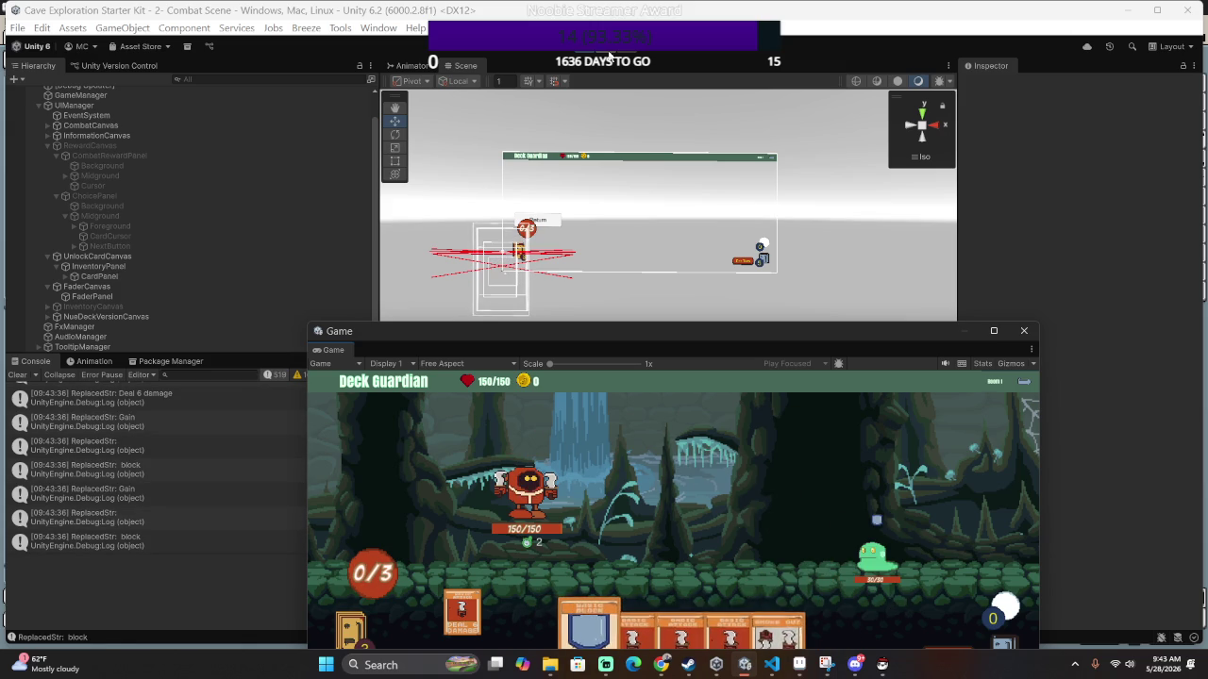
{"action": "key", "text": "Right"}
{"action": "key", "text": "Right"}
{"action": "key", "text": "Right"}
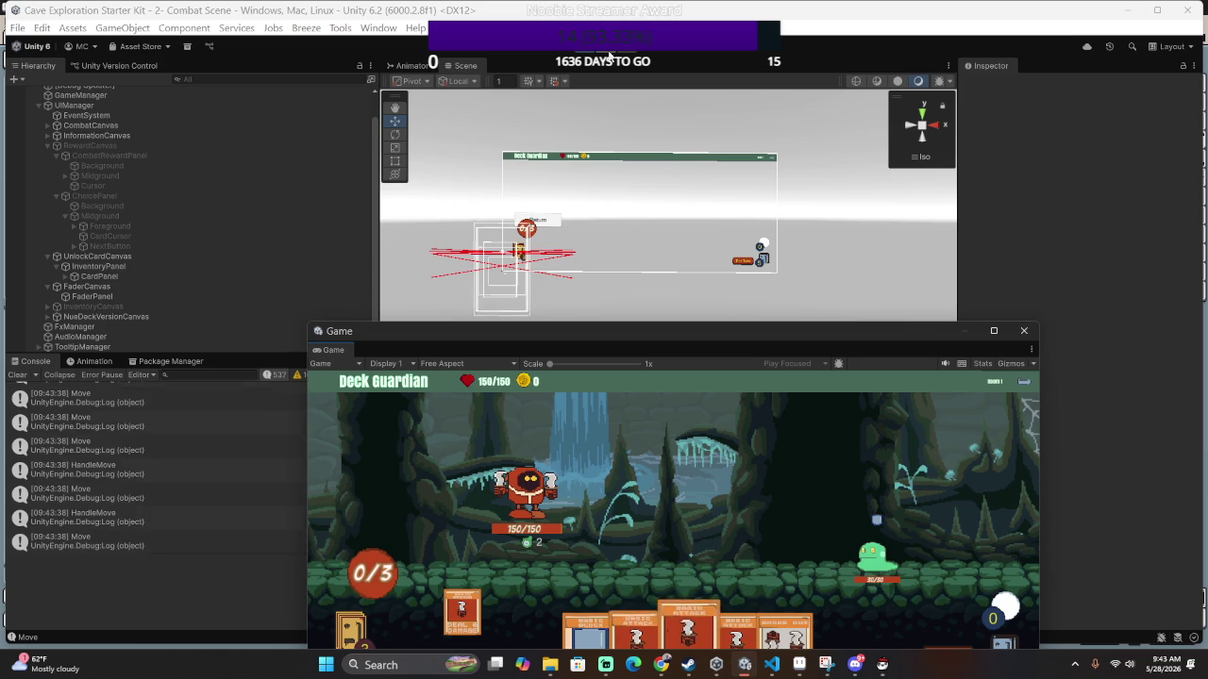
{"action": "key", "text": "Return"}
Play the remaining attack, blue and Smoke Out cards, then exit combat to the map.
{"action": "key", "text": "Left"}
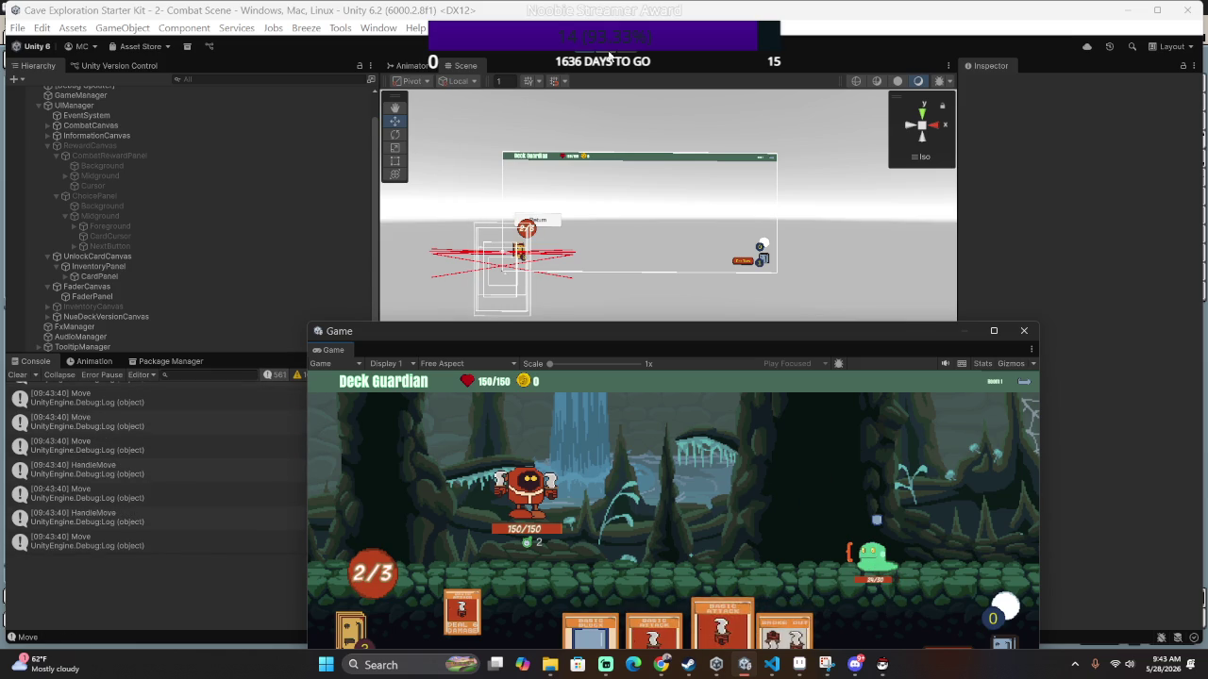
{"action": "key", "text": "Return"}
{"action": "key", "text": "Left"}
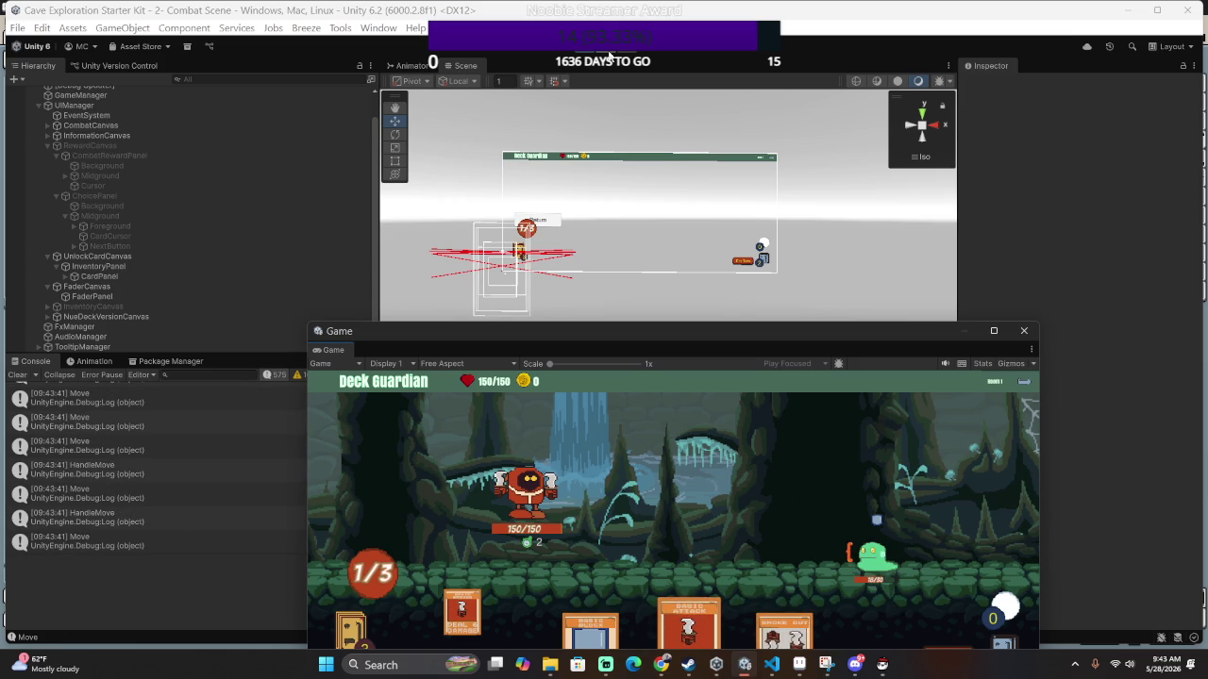
{"action": "key", "text": "Return"}
{"action": "key", "text": "Left"}
{"action": "key", "text": "Right"}
{"action": "key", "text": "Left"}
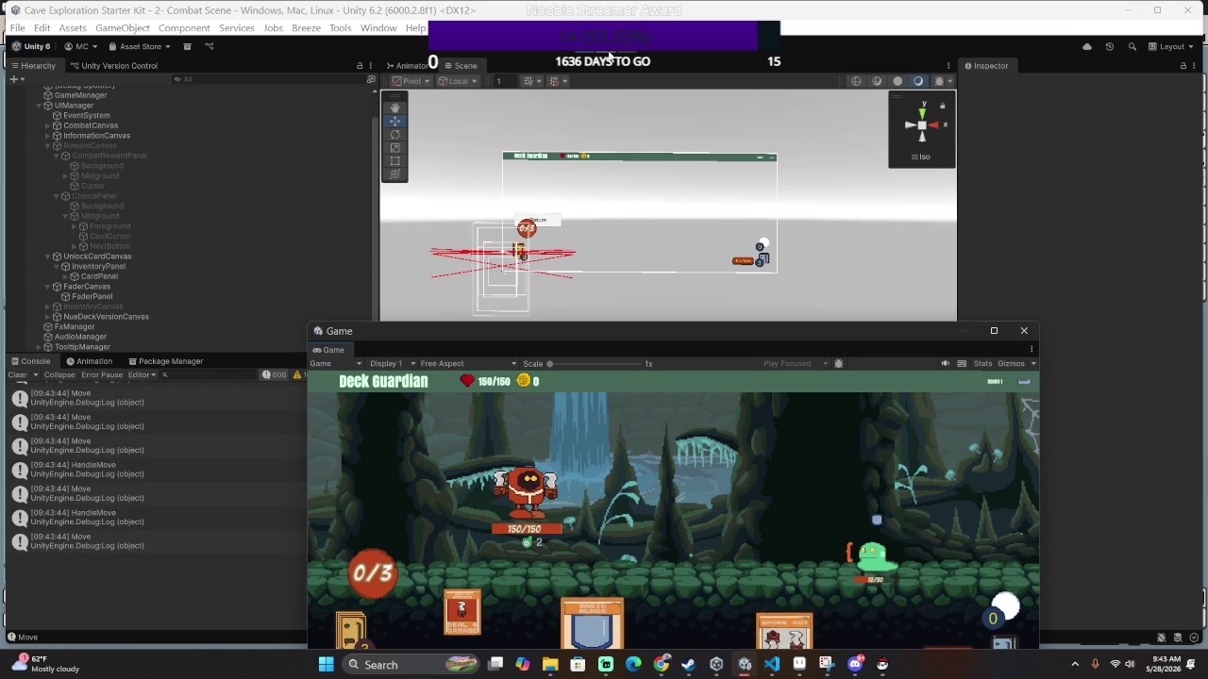
{"action": "key", "text": "Return"}
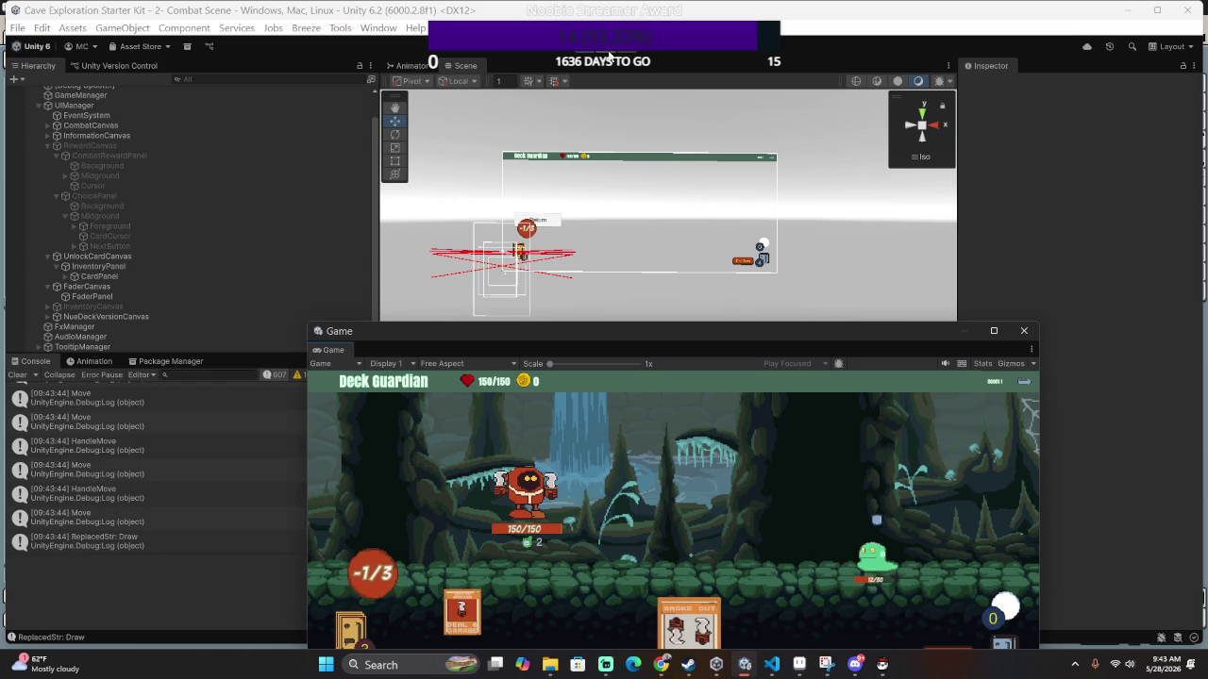
{"action": "key", "text": "Return"}
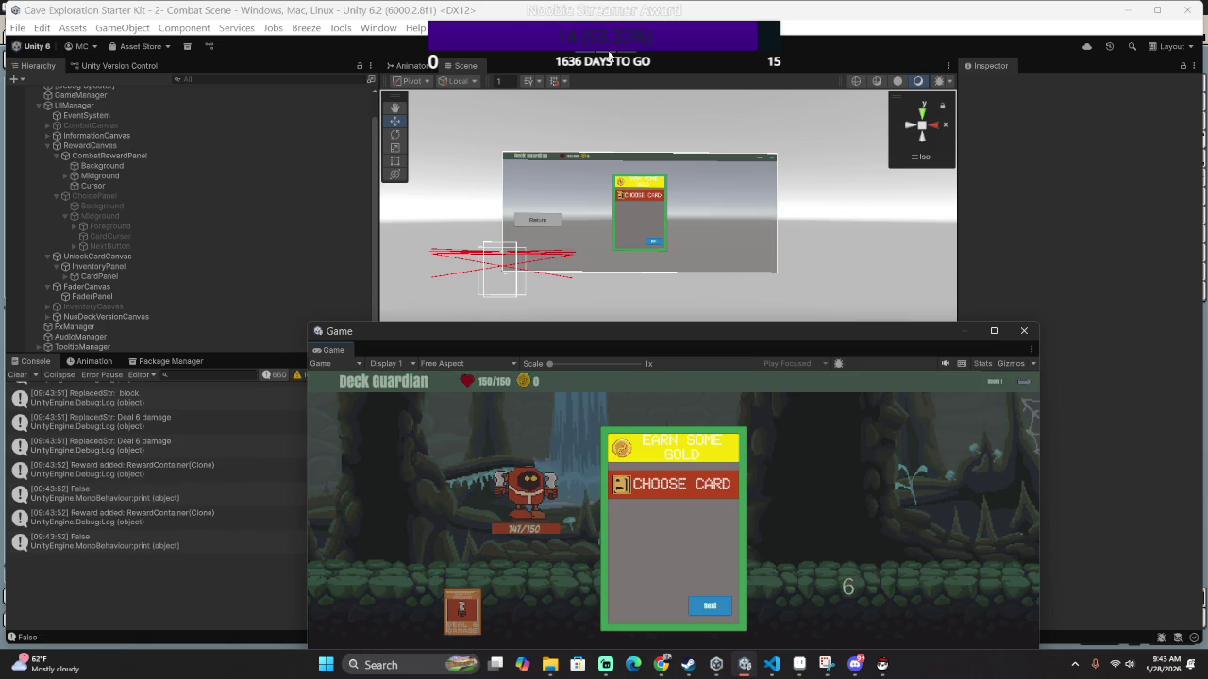
{"action": "key", "text": "Down"}
{"action": "key", "text": "Escape"}
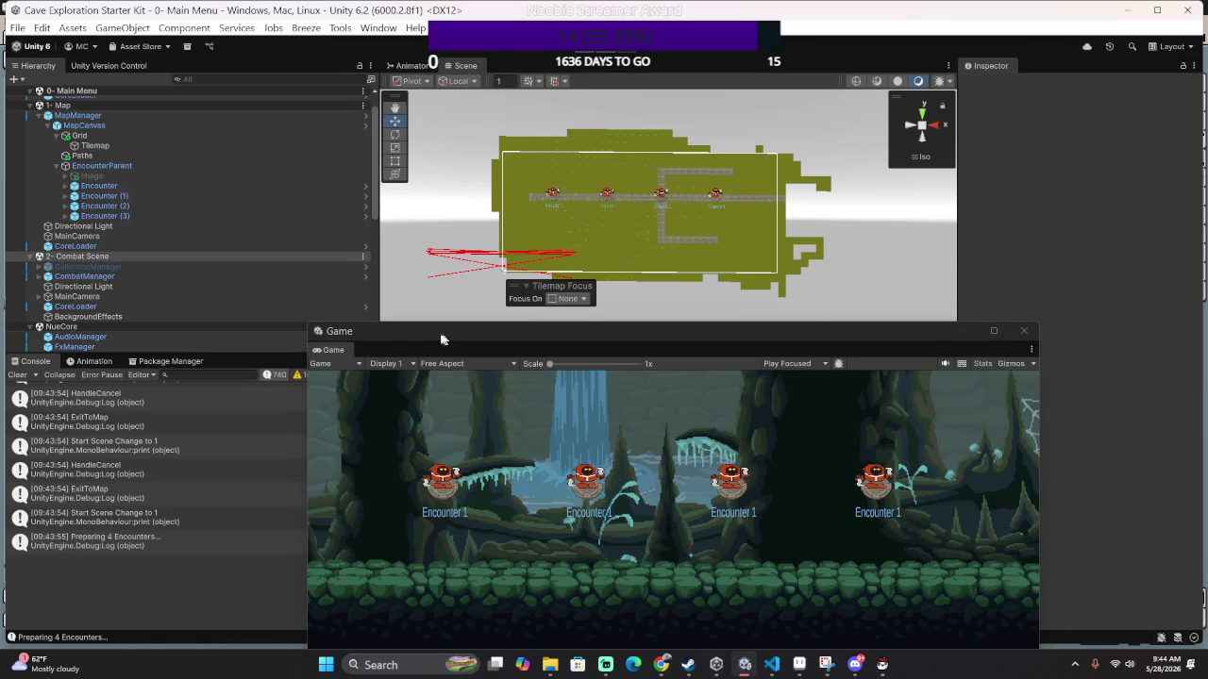
Move the floating Game window down to uncover the Tile Palette, then back up.
{"action": "mouse_move", "coordinate": [444, 338]}
{"action": "left_mouse_down"}
{"action": "mouse_move", "coordinate": [477, 412]}
{"action": "mouse_move", "coordinate": [473, 556]}
{"action": "left_mouse_up"}
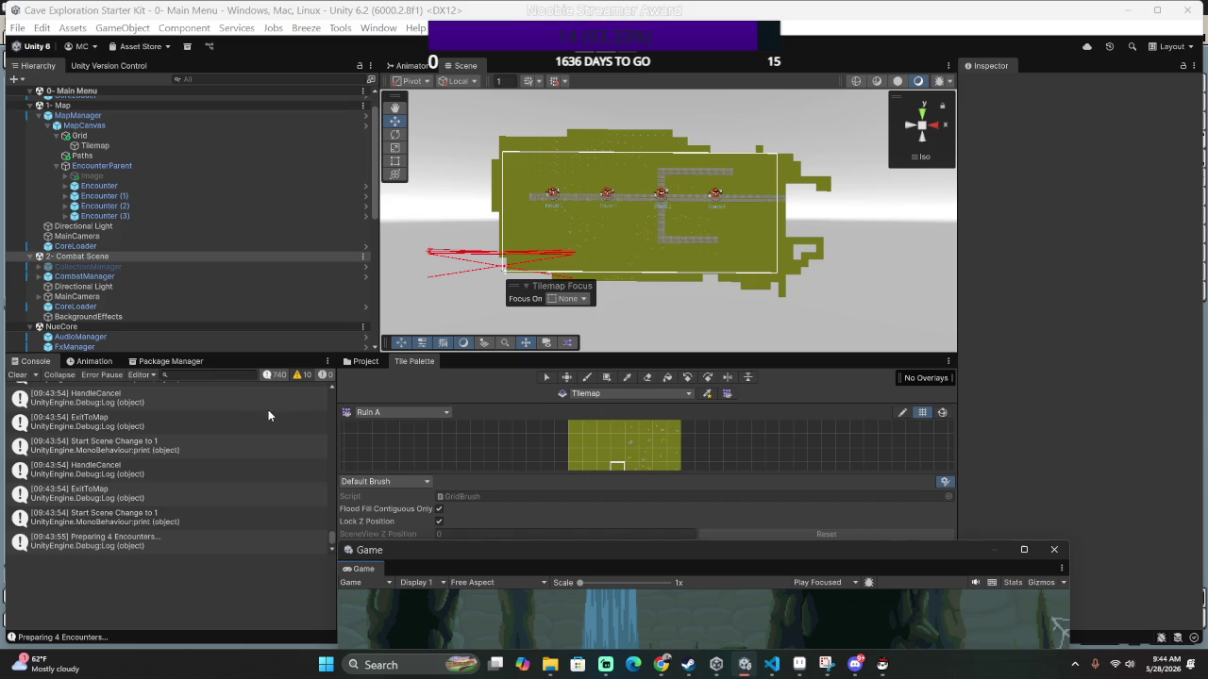
{"action": "mouse_move", "coordinate": [497, 553]}
{"action": "left_mouse_down"}
{"action": "mouse_move", "coordinate": [281, 576]}
{"action": "mouse_move", "coordinate": [160, 499]}
{"action": "mouse_move", "coordinate": [146, 389]}
{"action": "left_mouse_up"}
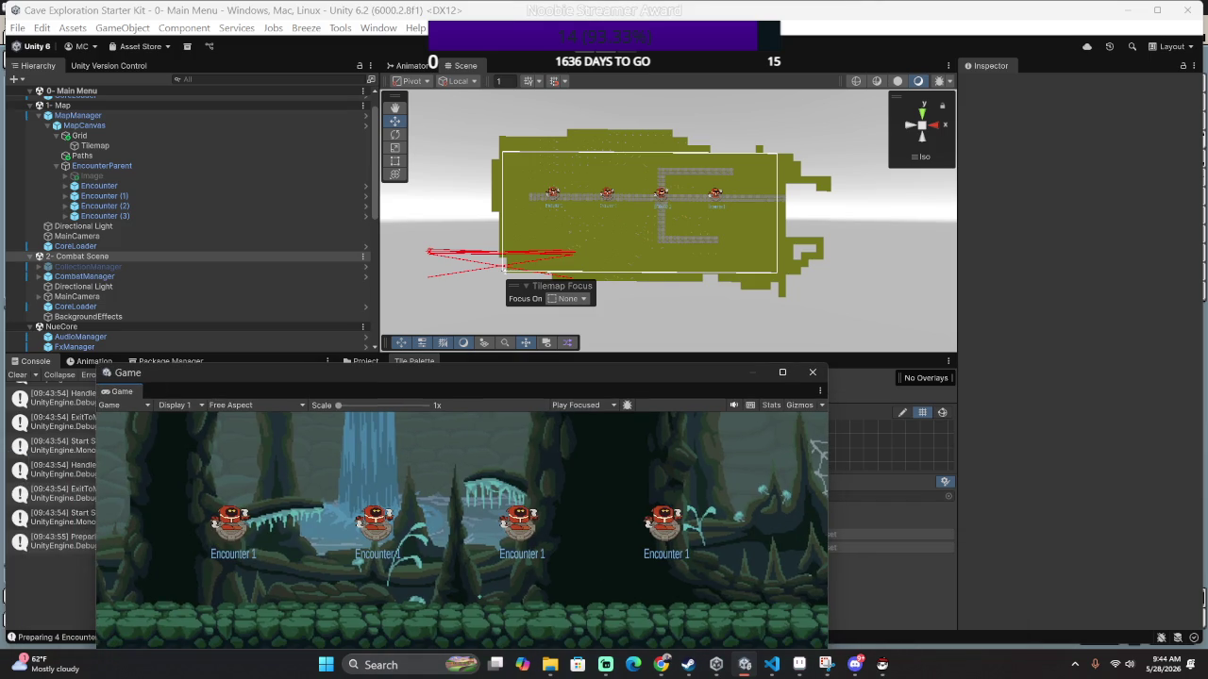
{"action": "key", "text": "alt+Tab"}
{"action": "key", "text": "alt+Tab"}
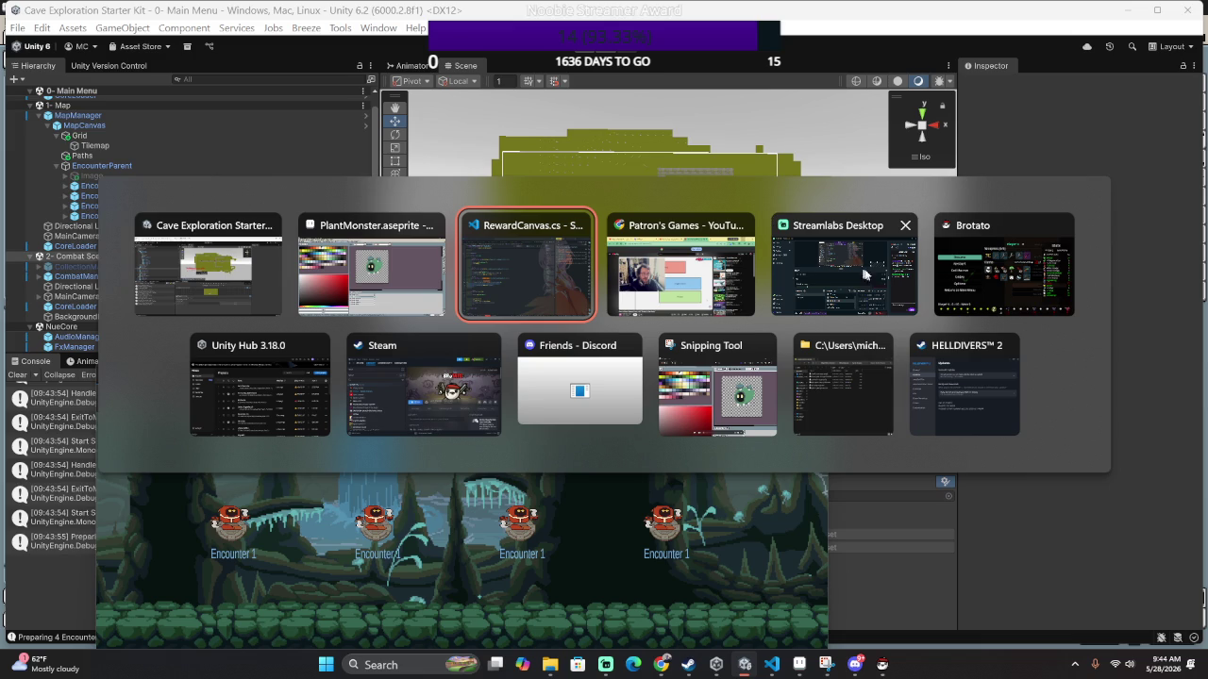
{"action": "key", "text": "Escape"}
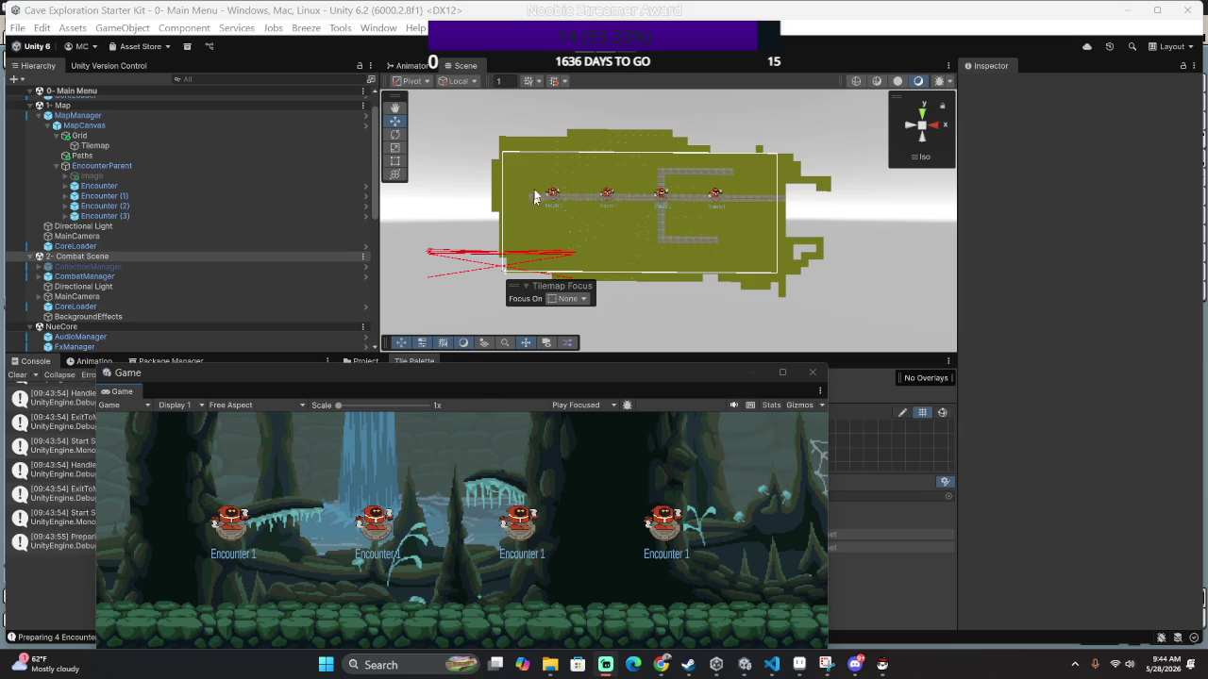
{"action": "scroll", "coordinate": [532, 150], "scroll_direction": "up", "scroll_amount": 2}
{"action": "scroll", "coordinate": [533, 153], "scroll_direction": "up", "scroll_amount": 1}
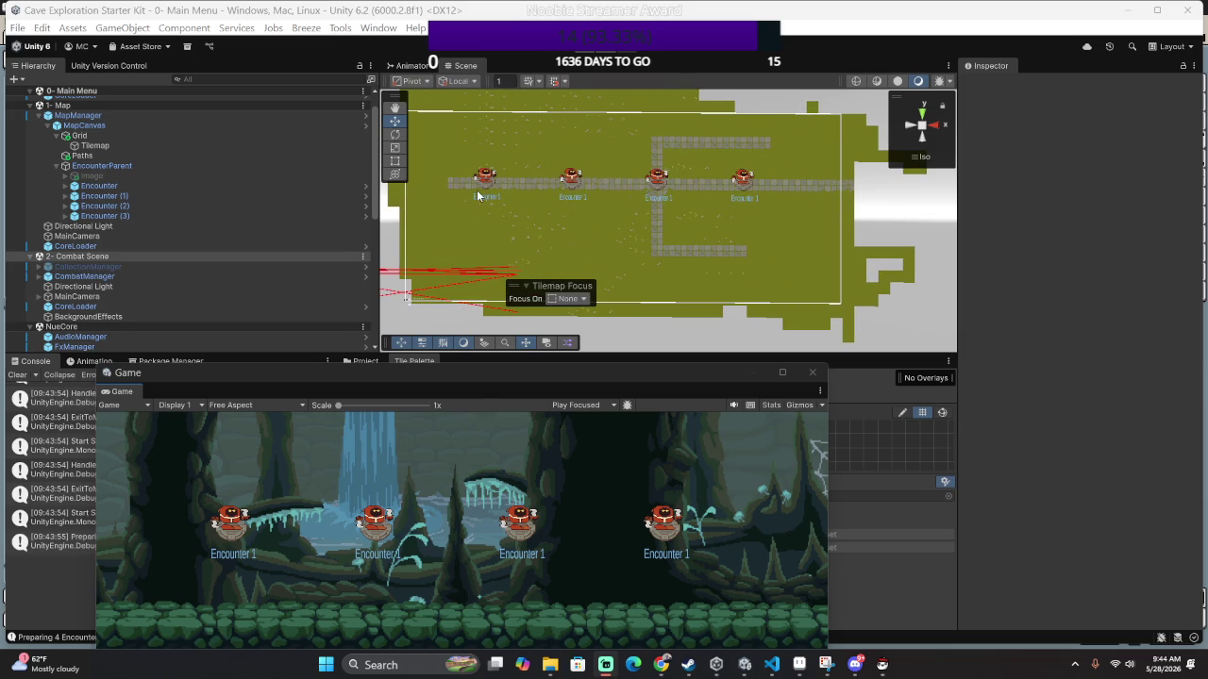
{"action": "mouse_move", "coordinate": [481, 229]}
{"action": "left_mouse_down"}
{"action": "mouse_move", "coordinate": [357, 289]}
{"action": "mouse_move", "coordinate": [345, 156]}
{"action": "mouse_move", "coordinate": [223, 283]}
{"action": "mouse_move", "coordinate": [529, 210]}
{"action": "mouse_move", "coordinate": [399, 362]}
{"action": "mouse_move", "coordinate": [154, 398]}
{"action": "mouse_move", "coordinate": [91, 251]}
{"action": "mouse_move", "coordinate": [1078, 261]}
{"action": "mouse_move", "coordinate": [707, 232]}
{"action": "mouse_move", "coordinate": [1032, 264]}
{"action": "mouse_move", "coordinate": [839, 280]}
{"action": "mouse_move", "coordinate": [789, 214]}
{"action": "mouse_move", "coordinate": [943, 227]}
{"action": "mouse_move", "coordinate": [636, 243]}
{"action": "mouse_move", "coordinate": [771, 248]}
{"action": "mouse_move", "coordinate": [762, 237]}
{"action": "mouse_move", "coordinate": [787, 247]}
{"action": "mouse_move", "coordinate": [613, 240]}
{"action": "mouse_move", "coordinate": [584, 210]}
{"action": "mouse_move", "coordinate": [266, 217]}
{"action": "mouse_move", "coordinate": [504, 167]}
{"action": "mouse_move", "coordinate": [586, 234]}
{"action": "mouse_move", "coordinate": [555, 176]}
{"action": "mouse_move", "coordinate": [453, 162]}
{"action": "left_mouse_up"}
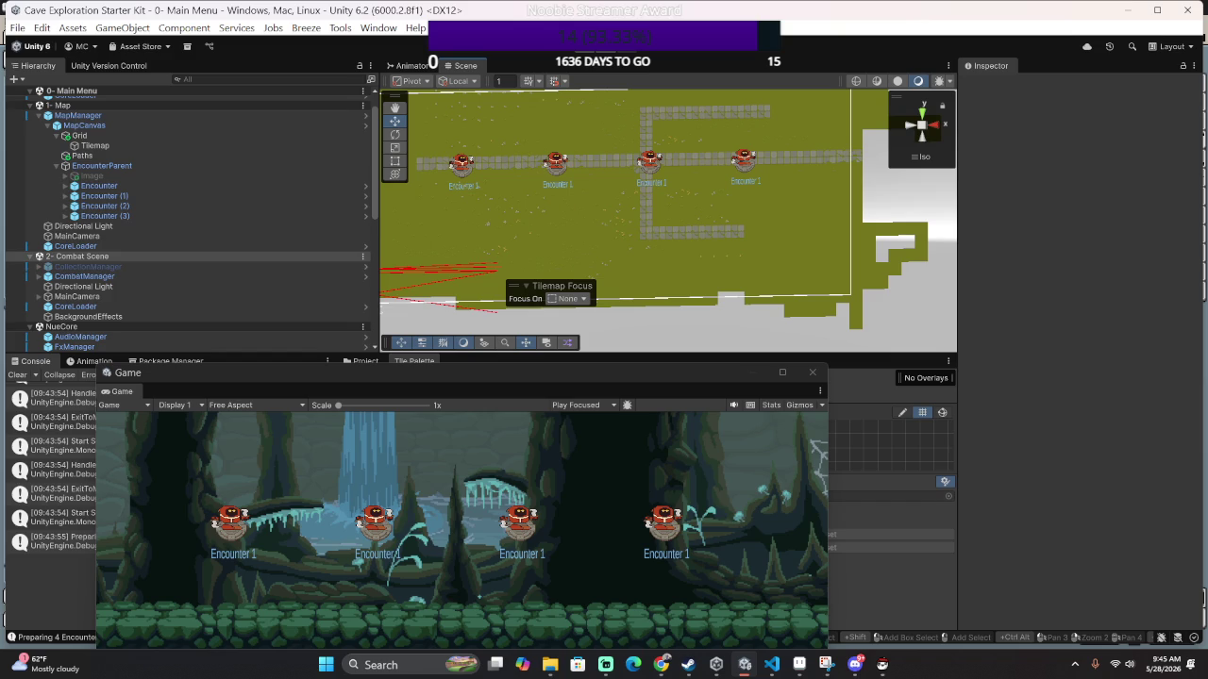
{"action": "key", "text": "XF86AudioLowerVolume"}
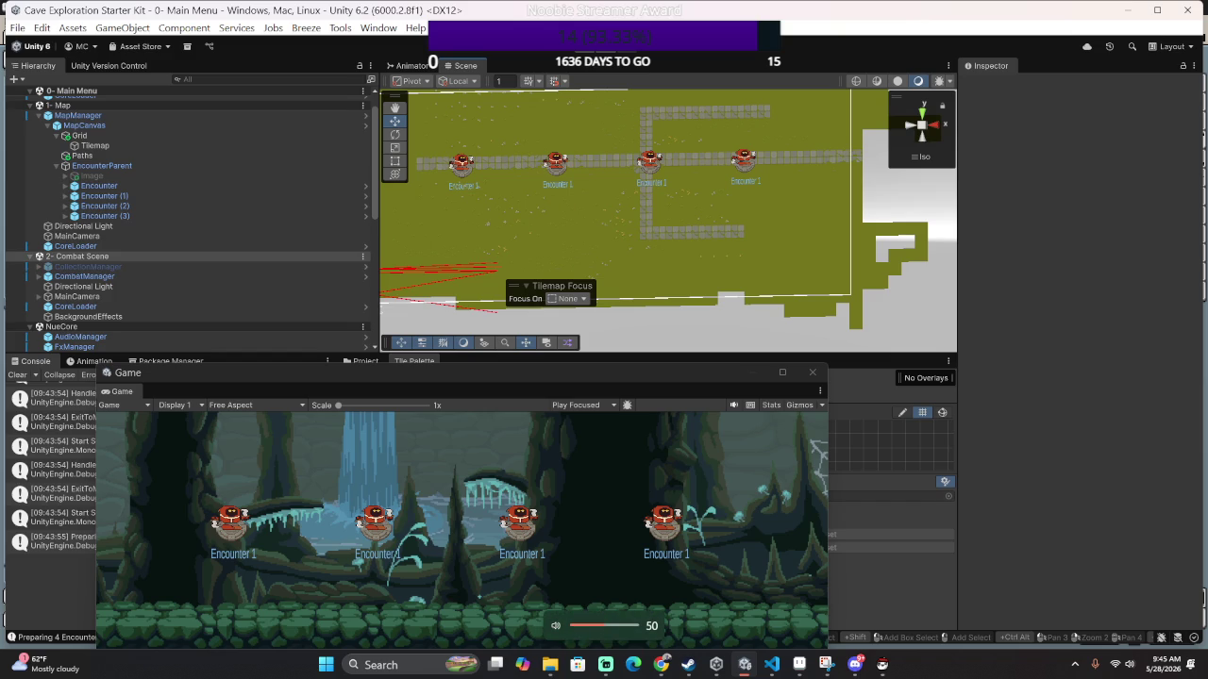